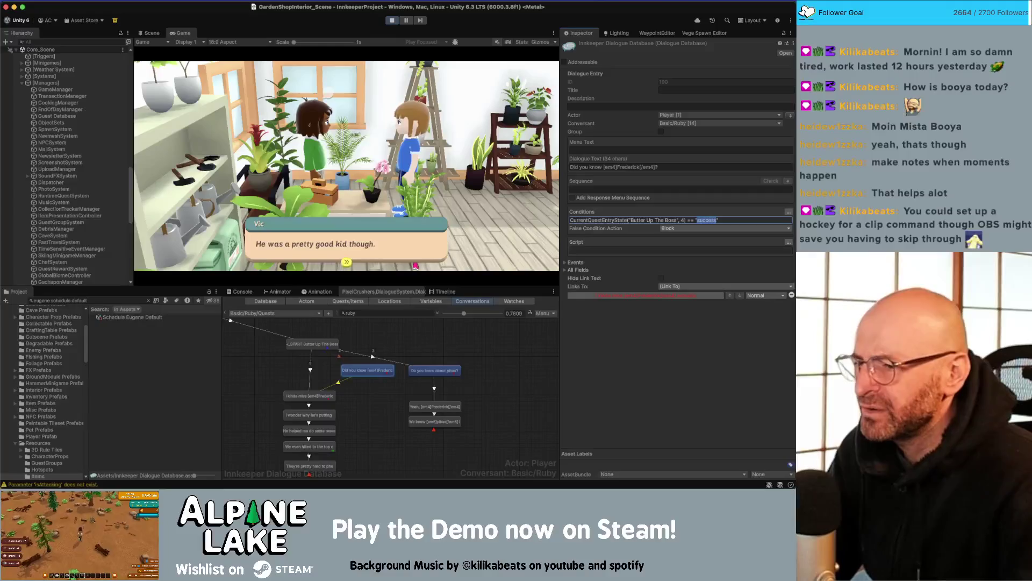
- Talk to Vic, choose Butter Up The Boss, and advance her lines until 'Task Updated' appears
{"action": "left_click", "coordinate": [414, 261]}
{"action": "left_click", "coordinate": [401, 254]}
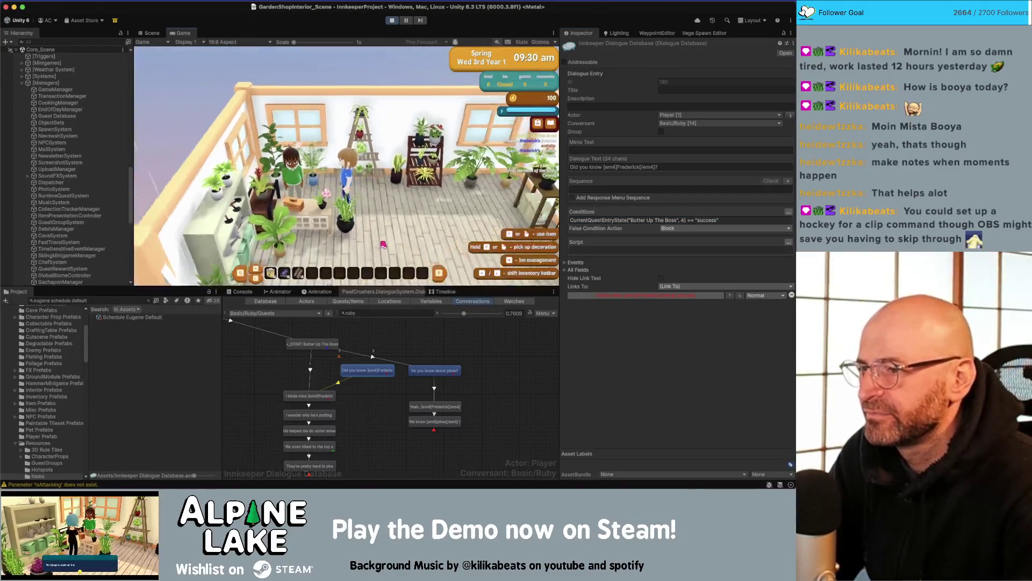
{"action": "key", "text": "e"}
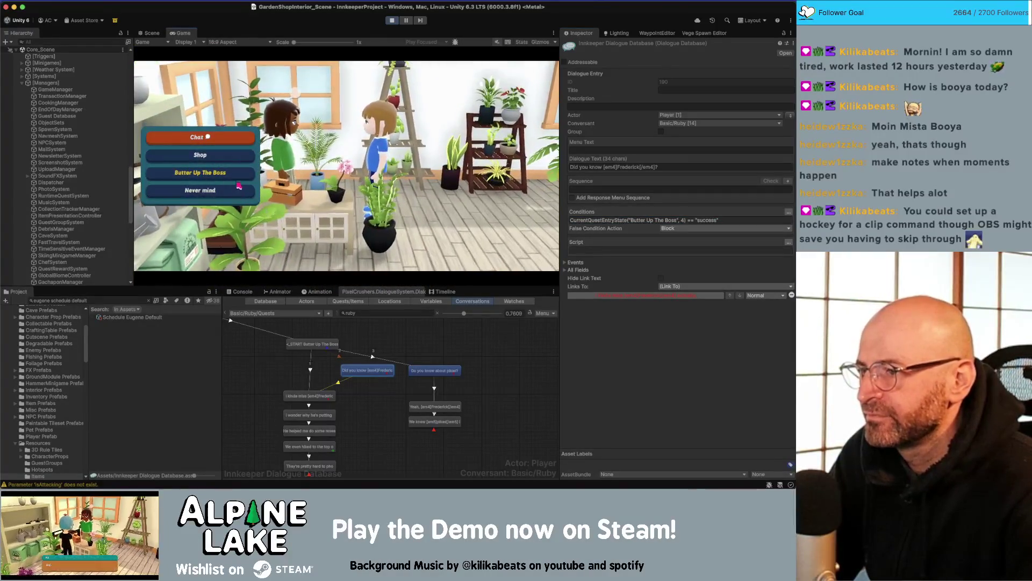
{"action": "left_click", "coordinate": [229, 176]}
{"action": "left_click", "coordinate": [349, 359]}
{"action": "left_click", "coordinate": [349, 373]}
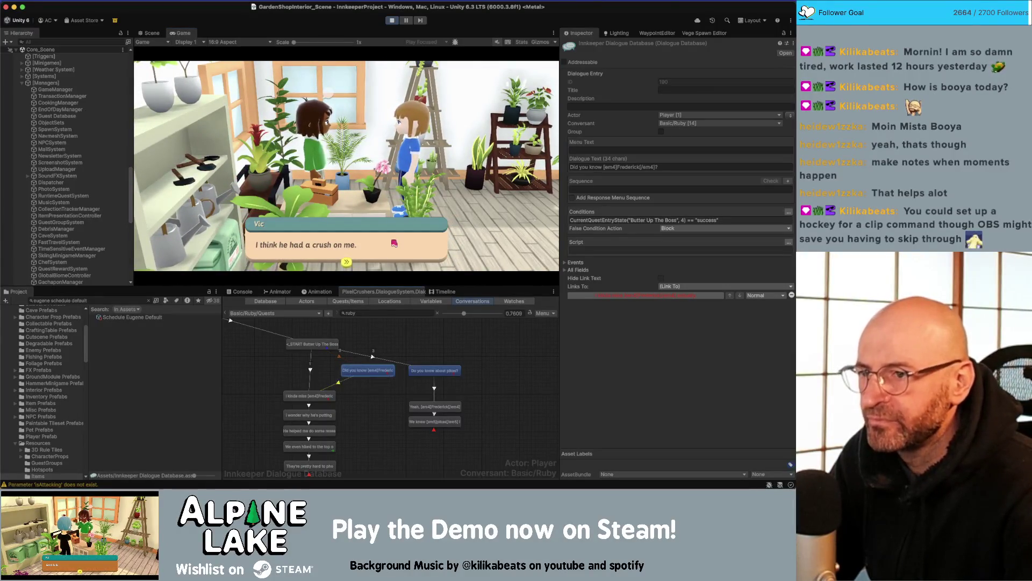
{"action": "left_click", "coordinate": [368, 238]}
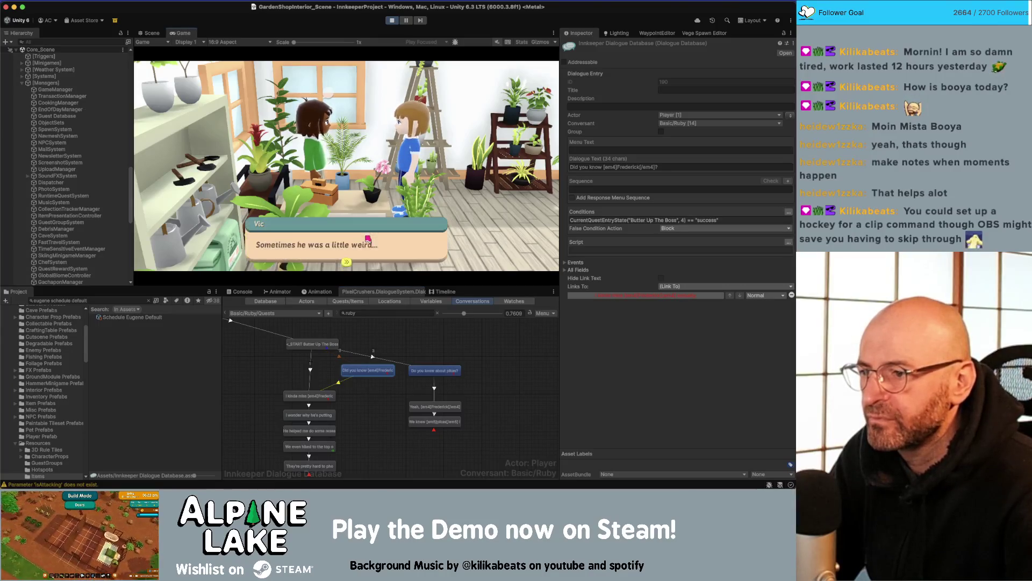
{"action": "left_click", "coordinate": [368, 240]}
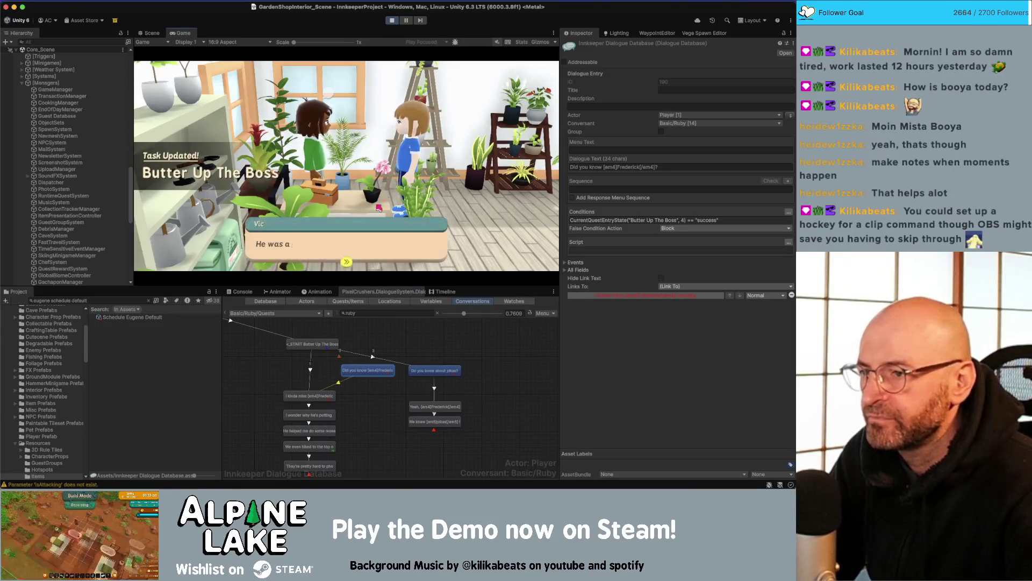
{"action": "left_click", "coordinate": [368, 239]}
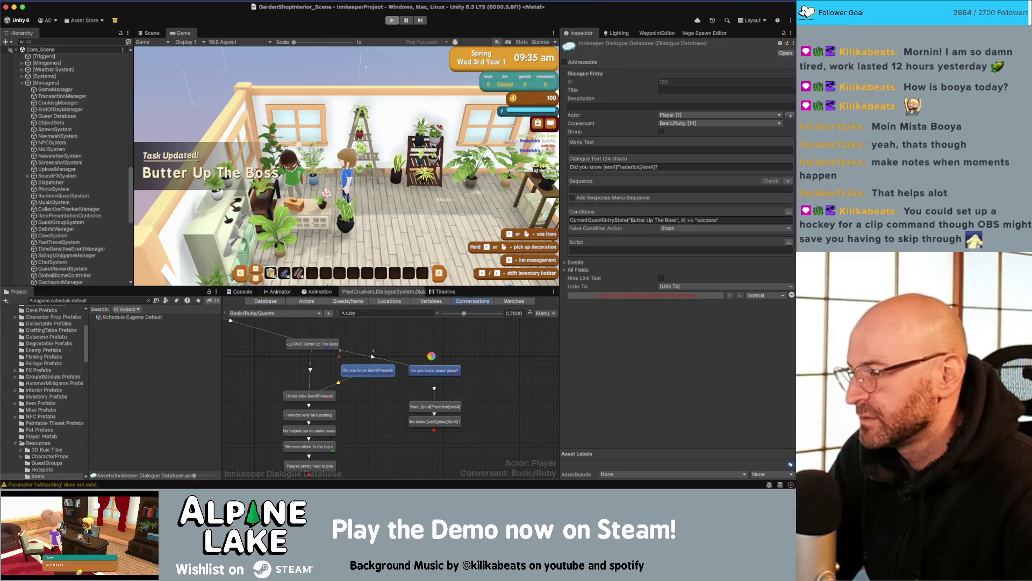
- Stop the running game and restart Play mode
{"action": "key", "text": "super+1"}
{"action": "key", "text": "super+p"}
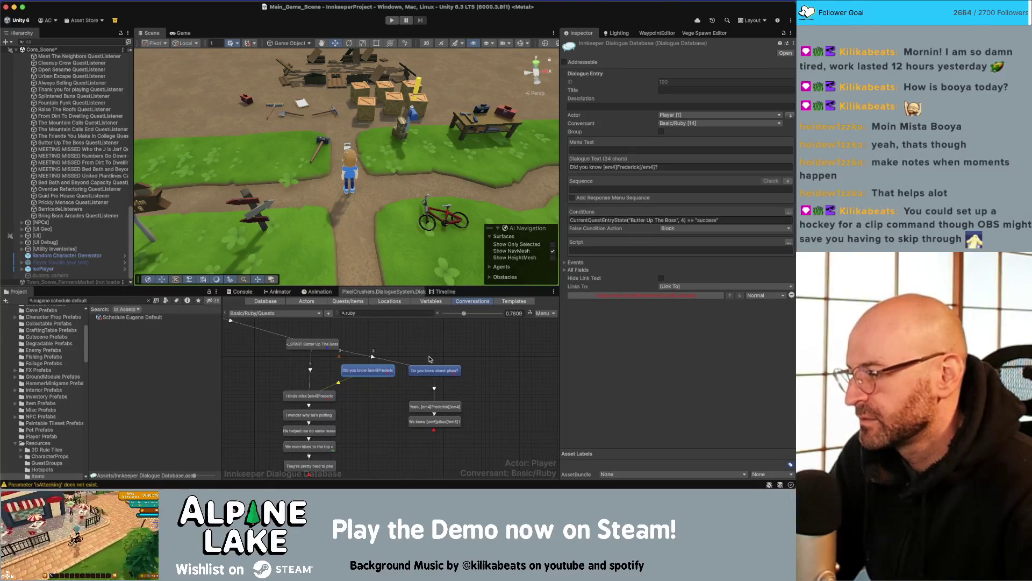
{"action": "key", "text": "super+p"}
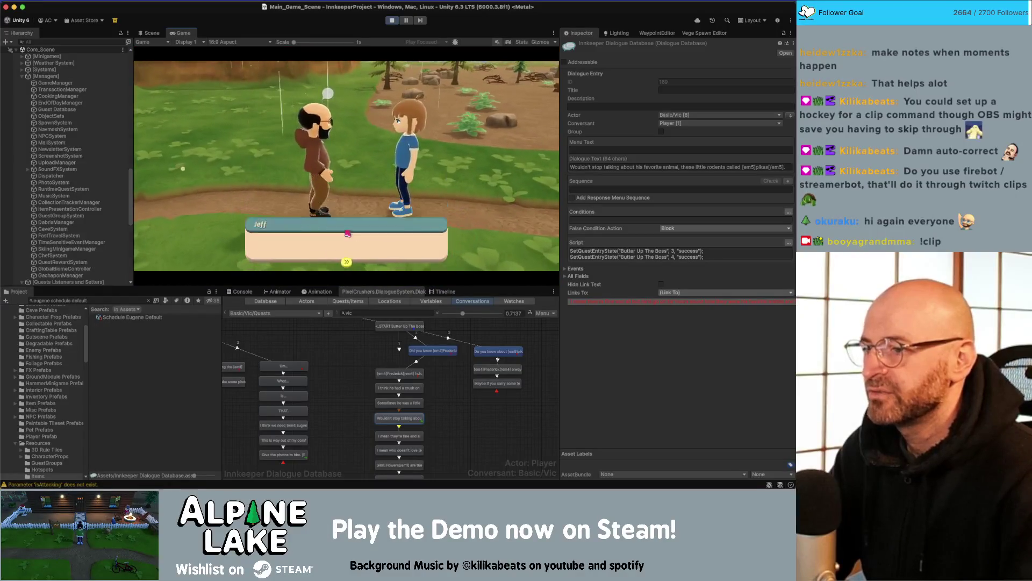
- Skip through Jeff's dialogue and walk the player right toward Vic's garden shop
{"action": "key", "text": "Return"}
{"action": "key", "text": "Return"}
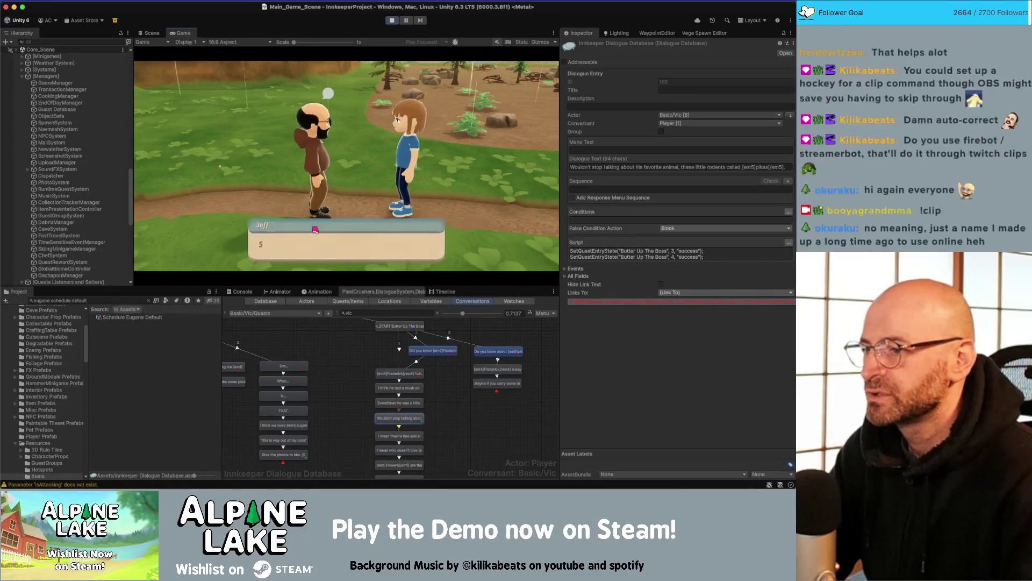
{"action": "key", "text": "Return"}
{"action": "key", "text": "d"}
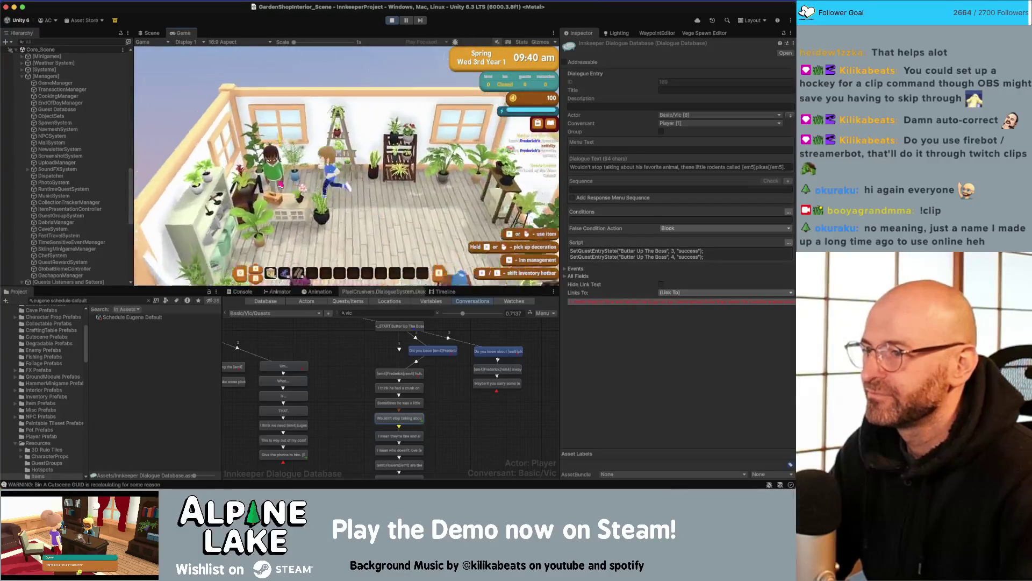
- Ask Vic 'Did you know Frederick?' and play through her replies
{"action": "left_click", "coordinate": [341, 244]}
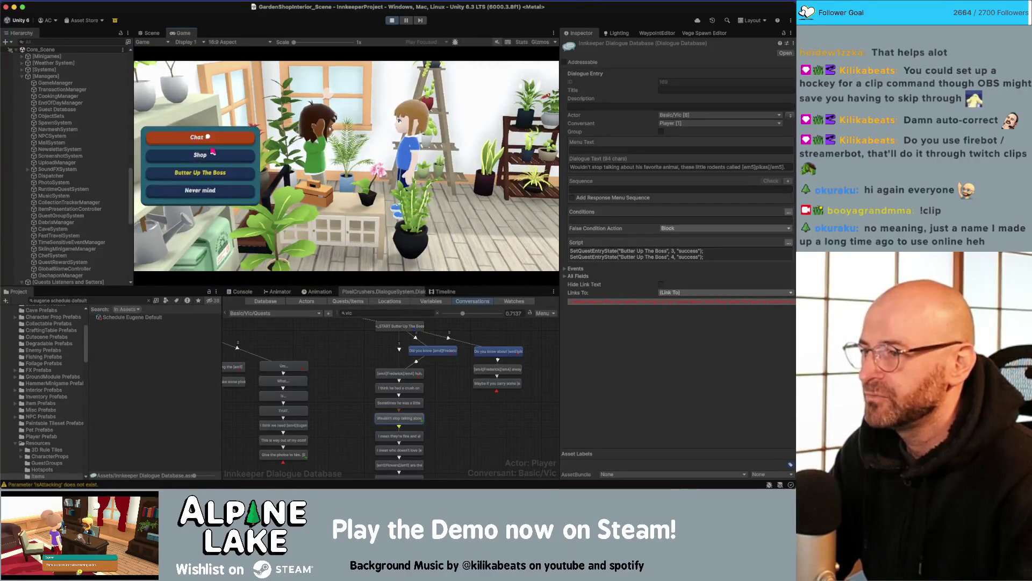
{"action": "left_click", "coordinate": [252, 175]}
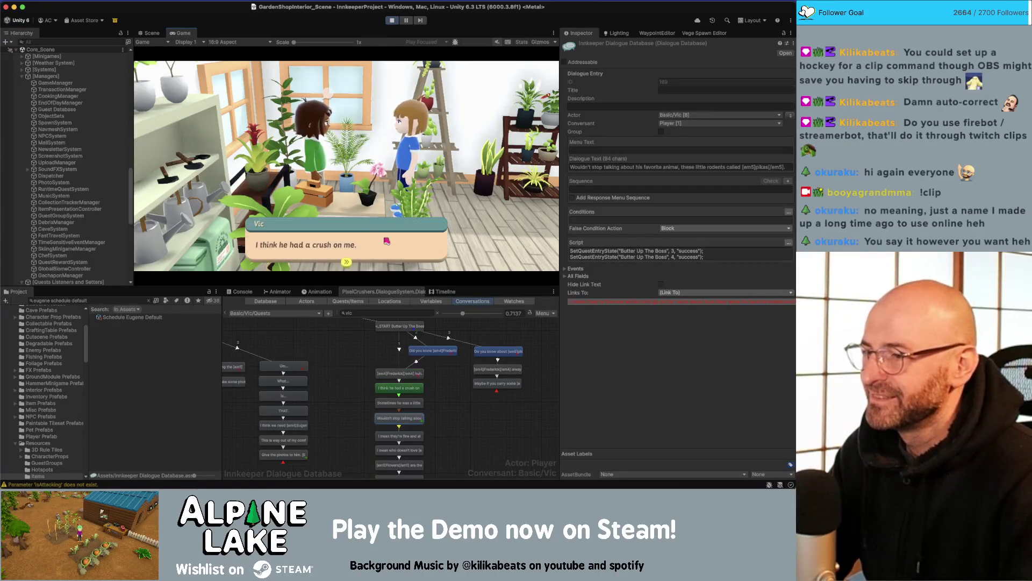
{"action": "left_click", "coordinate": [370, 251]}
{"action": "left_click", "coordinate": [408, 246]}
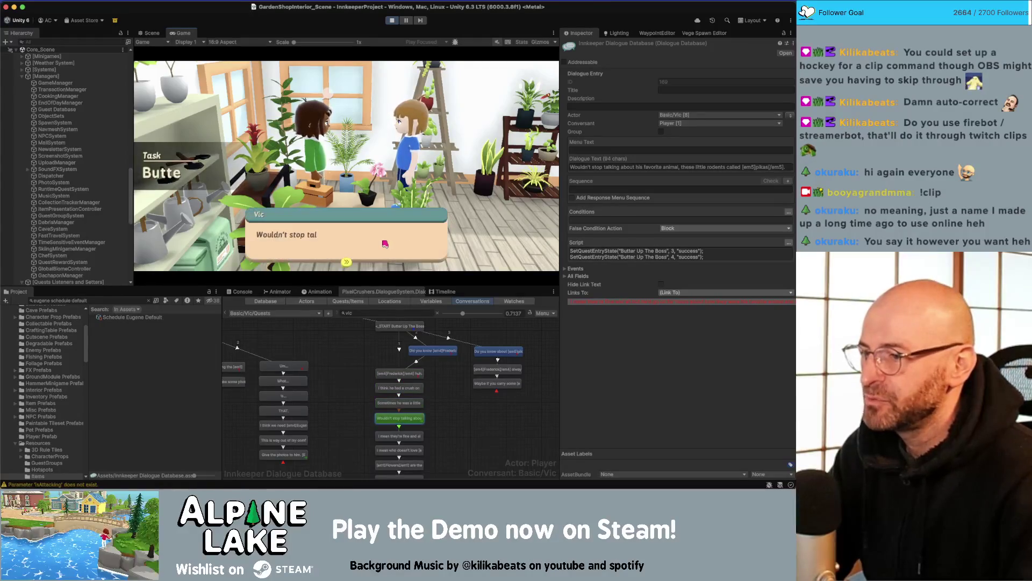
{"action": "left_click", "coordinate": [404, 243]}
{"action": "left_click", "coordinate": [401, 241]}
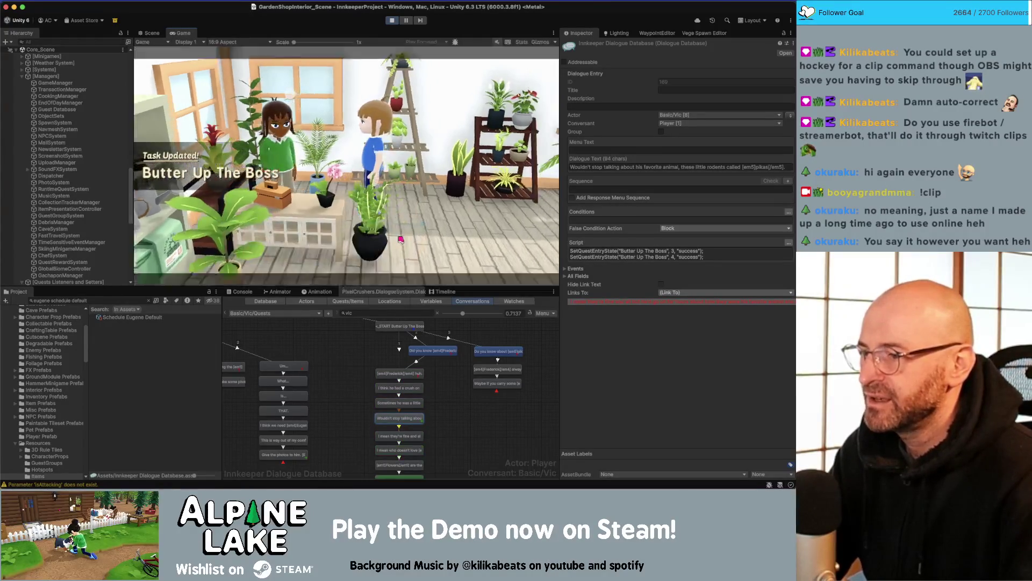
- Restart Butter Up The Boss, ask 'Do you know about pikas?' and close Vic's flower hint
{"action": "left_click", "coordinate": [244, 173]}
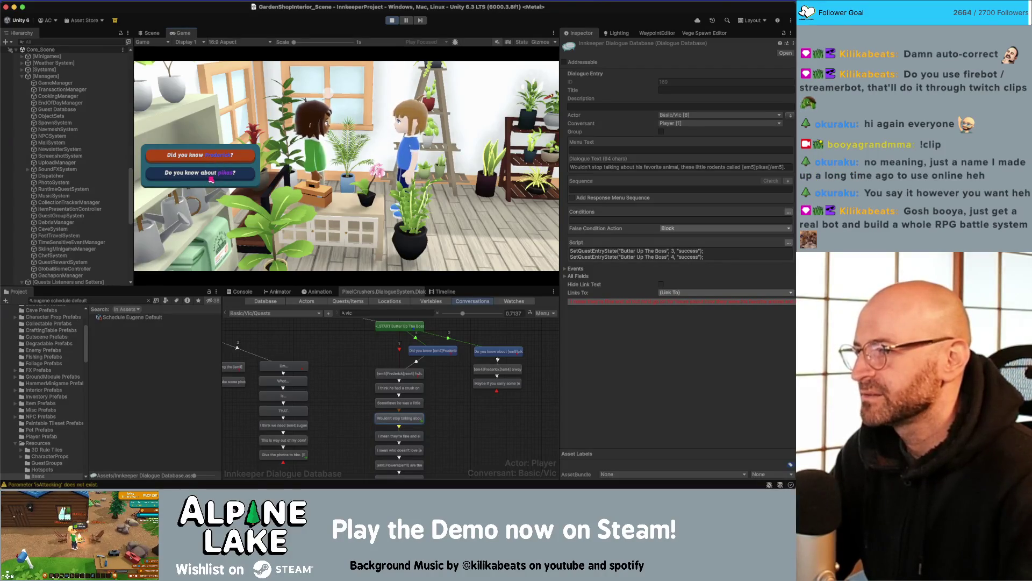
{"action": "left_click", "coordinate": [210, 176]}
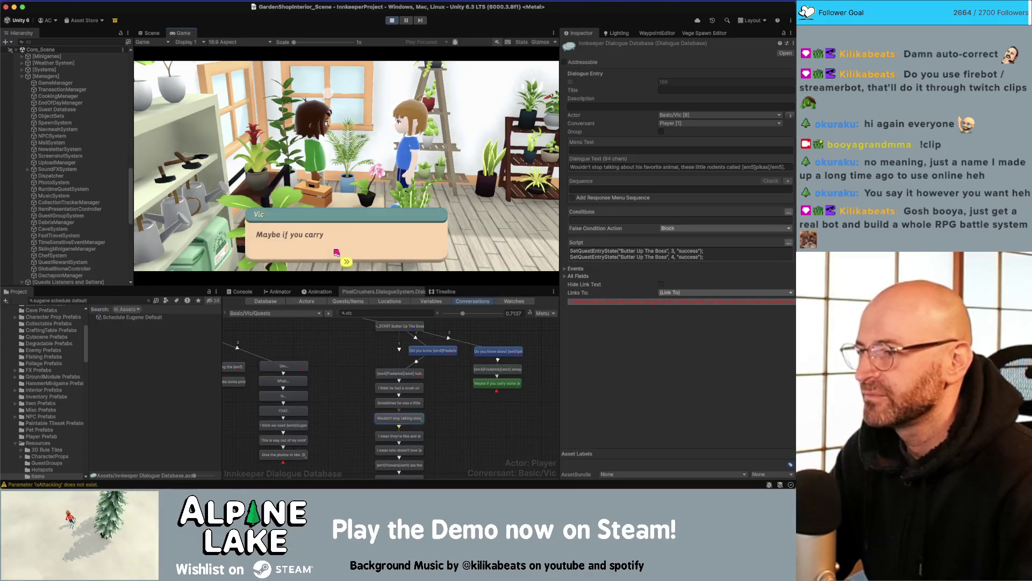
{"action": "left_click", "coordinate": [383, 242]}
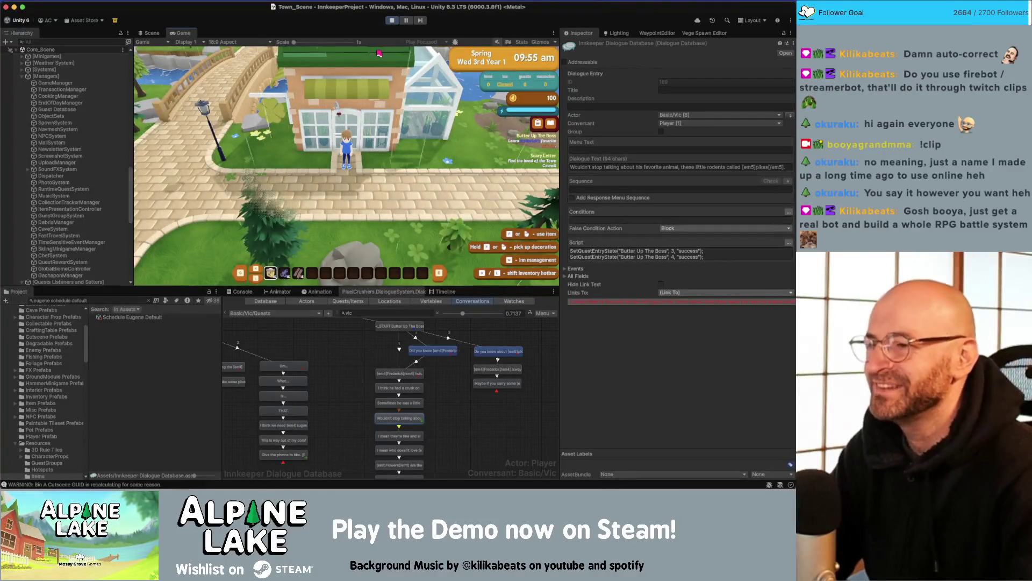
- Walk the player out of the shop, across the bridge and into the town square
{"action": "key", "text": "a"}
{"action": "key", "text": "w"}
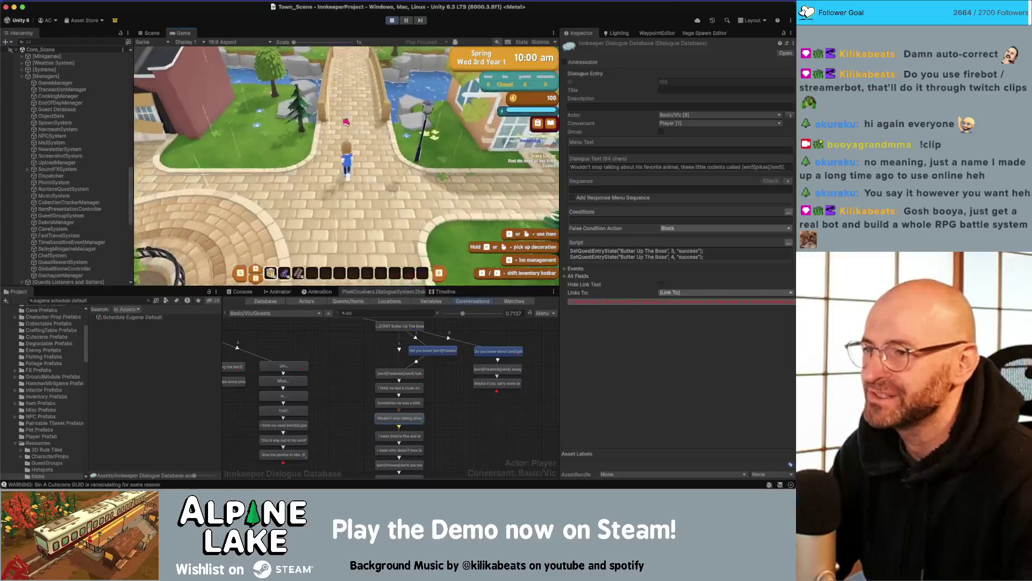
{"action": "key", "text": "w"}
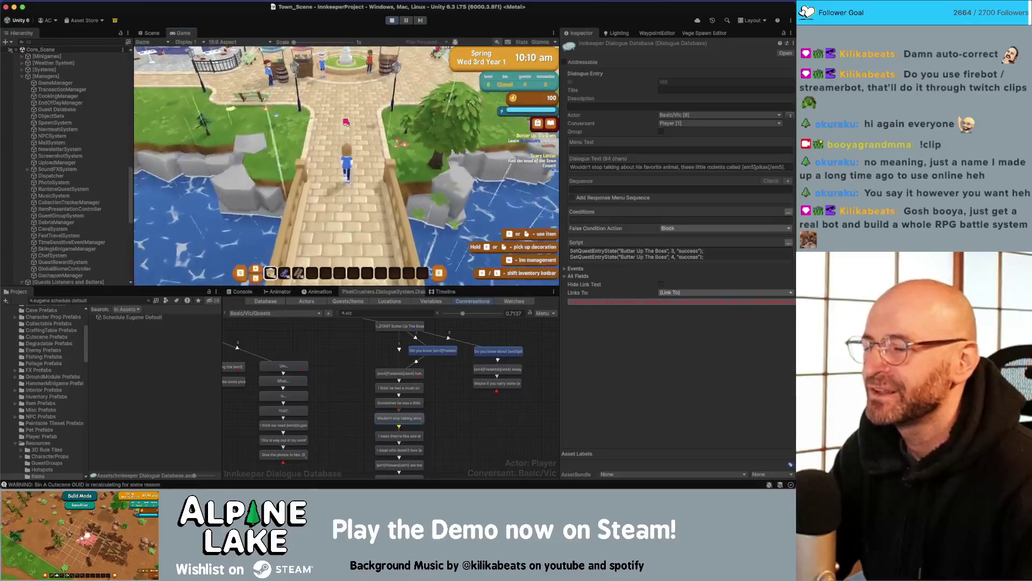
{"action": "key", "text": "w"}
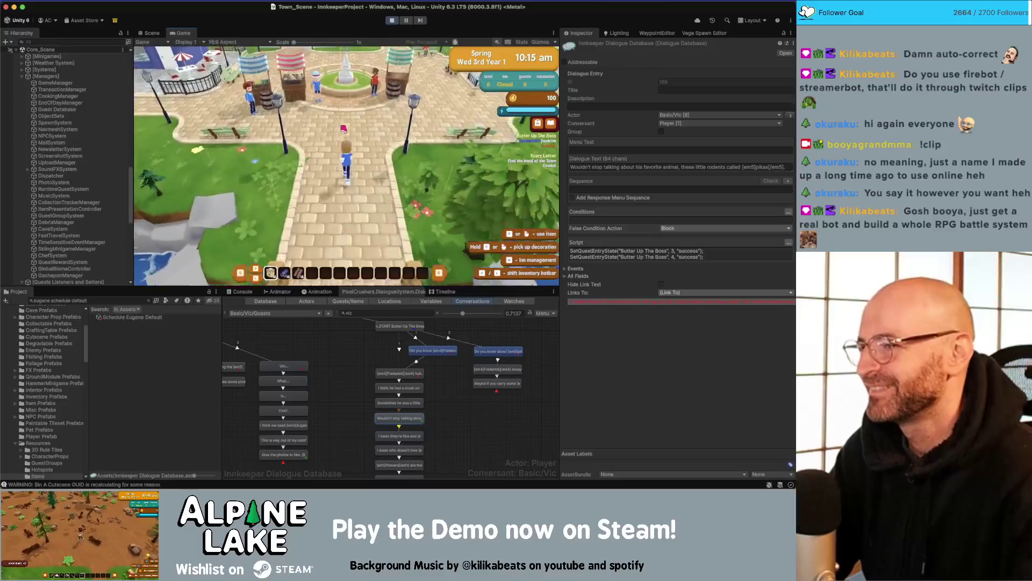
{"action": "key", "text": "w"}
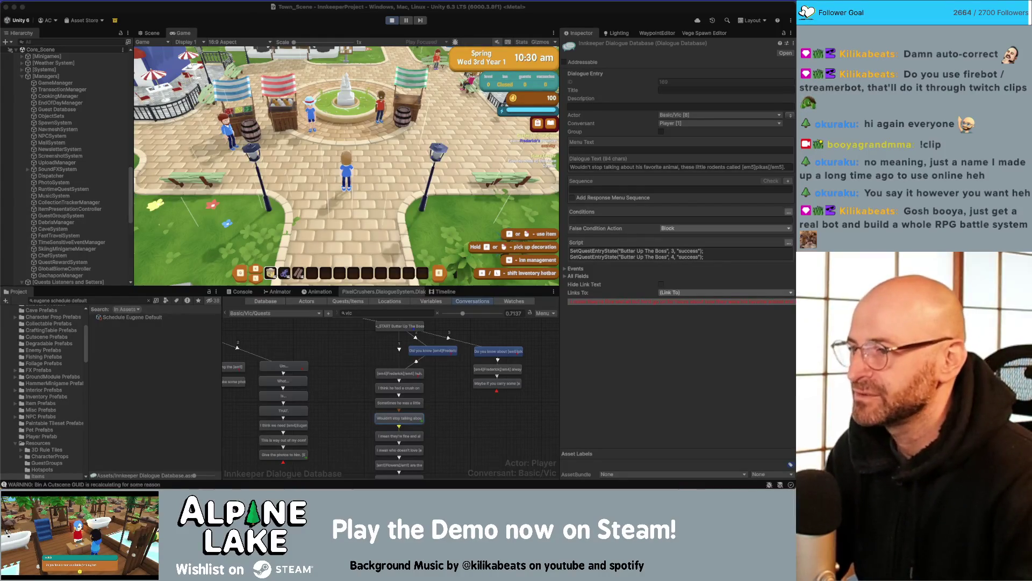
- Walk across the plaza to Ruby's bench, talk to her and choose Butter Up The Boss
{"action": "left_click", "coordinate": [378, 196]}
{"action": "key", "text": "d"}
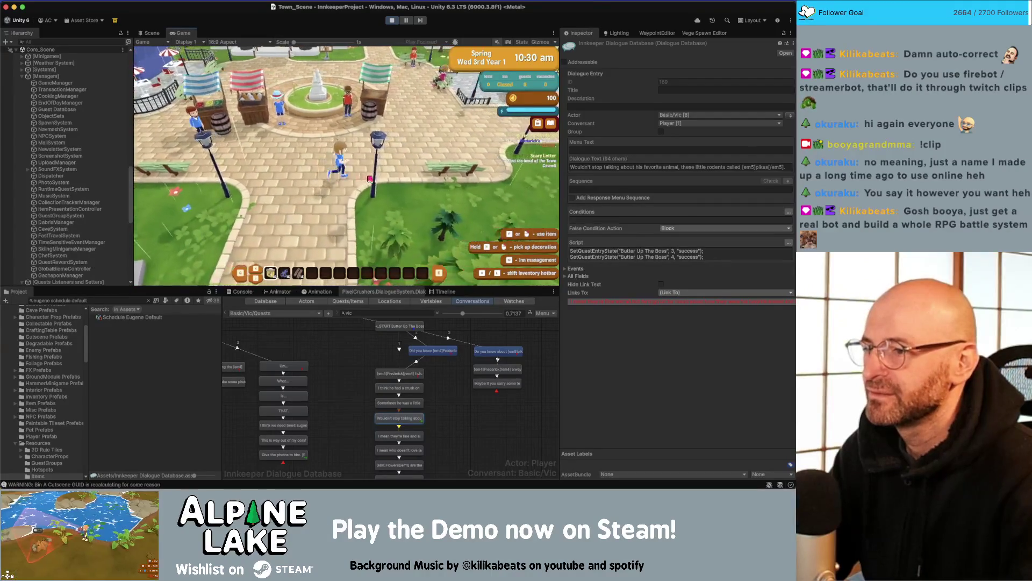
{"action": "key", "text": "w"}
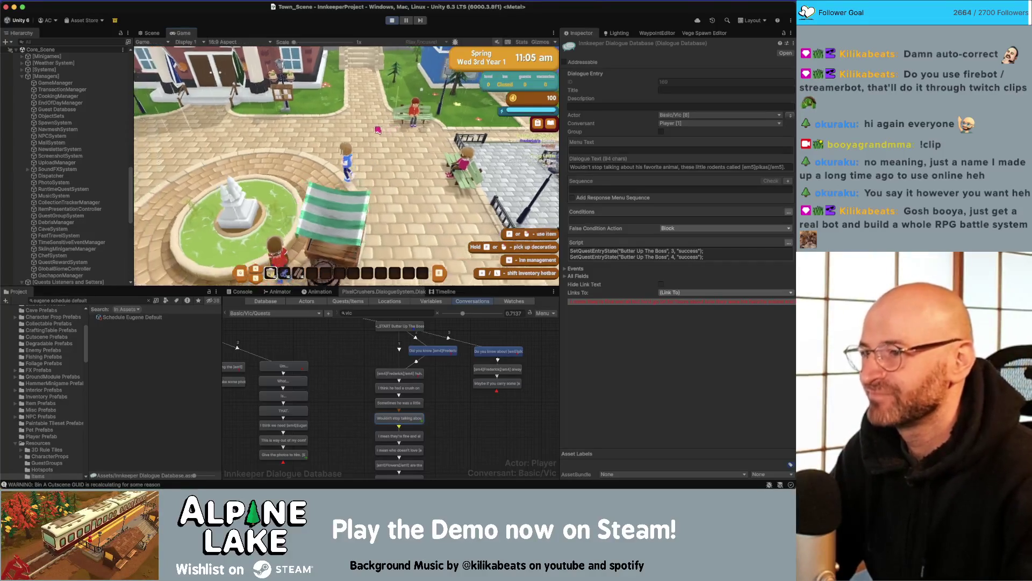
{"action": "key", "text": "w"}
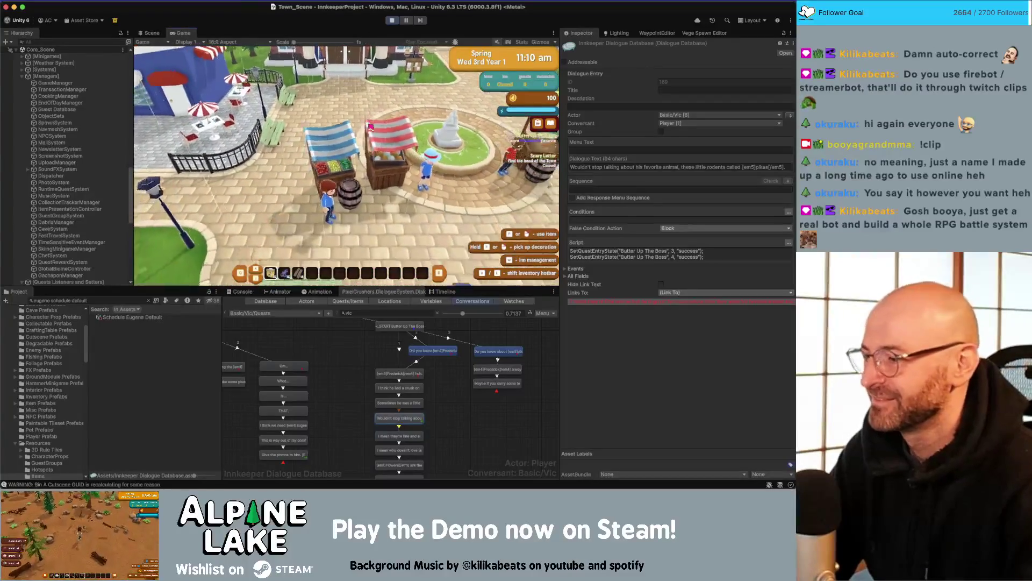
{"action": "key", "text": "w"}
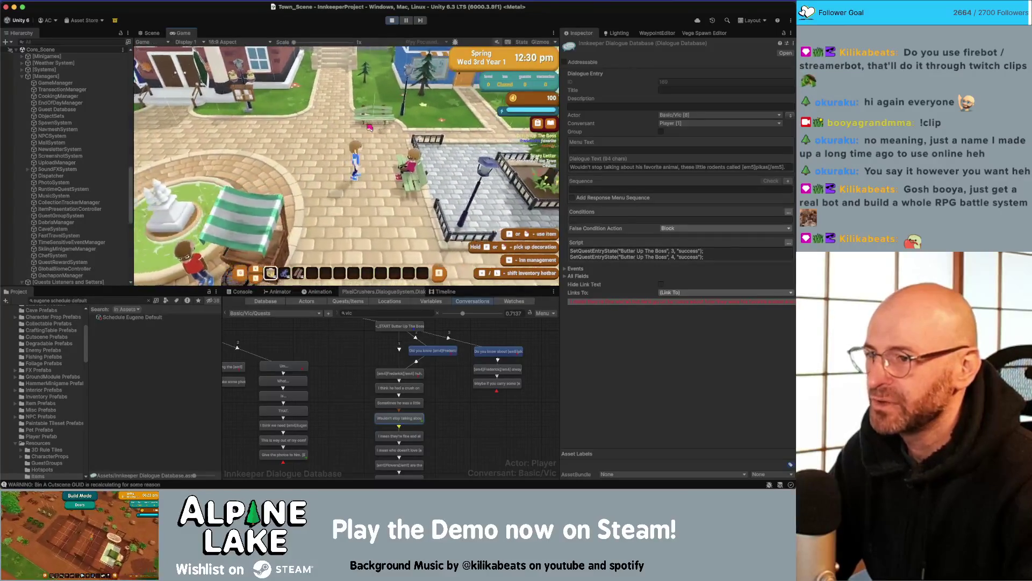
{"action": "key", "text": "space"}
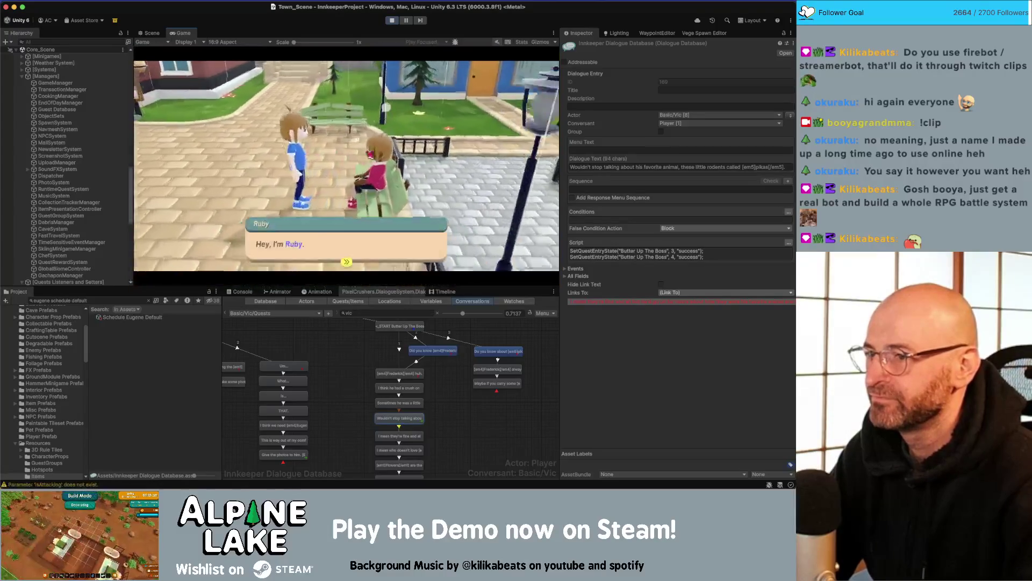
{"action": "left_click", "coordinate": [238, 165]}
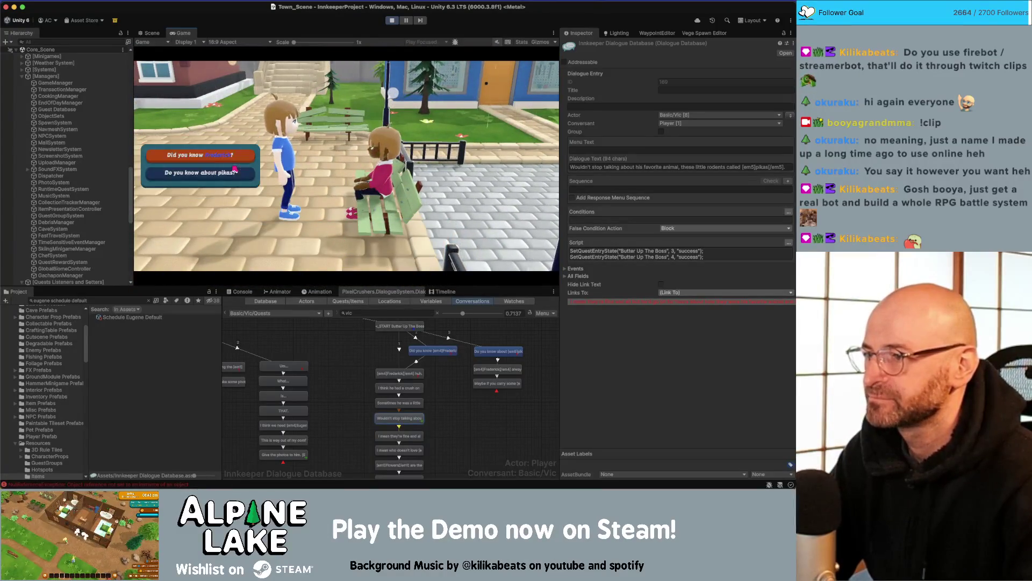
- Open Ruby's Quests conversation and select the 'Do you know about pikas?' node
{"action": "left_click", "coordinate": [277, 312]}
{"action": "left_click", "coordinate": [358, 313]}
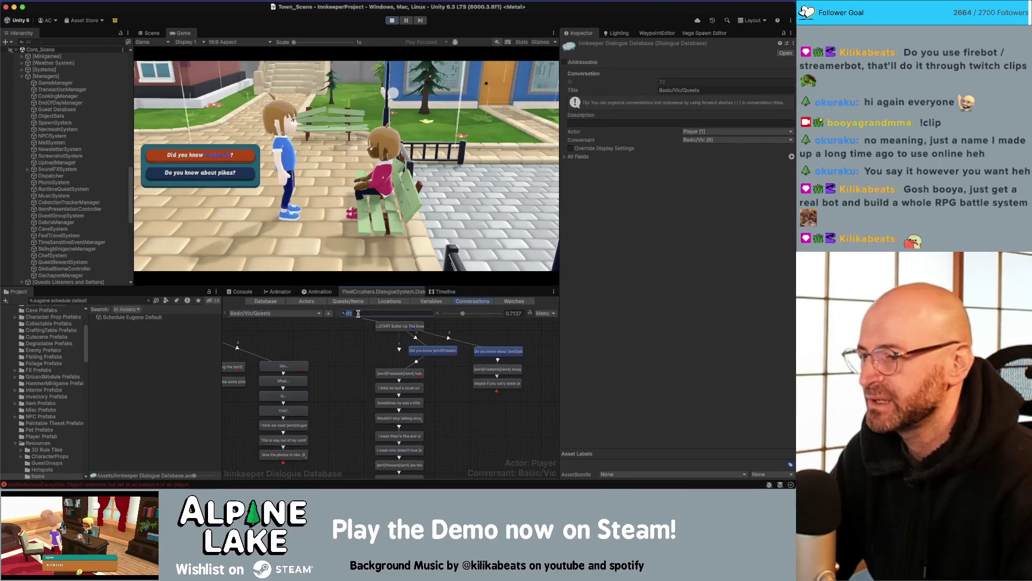
{"action": "type", "text": "ruby"}
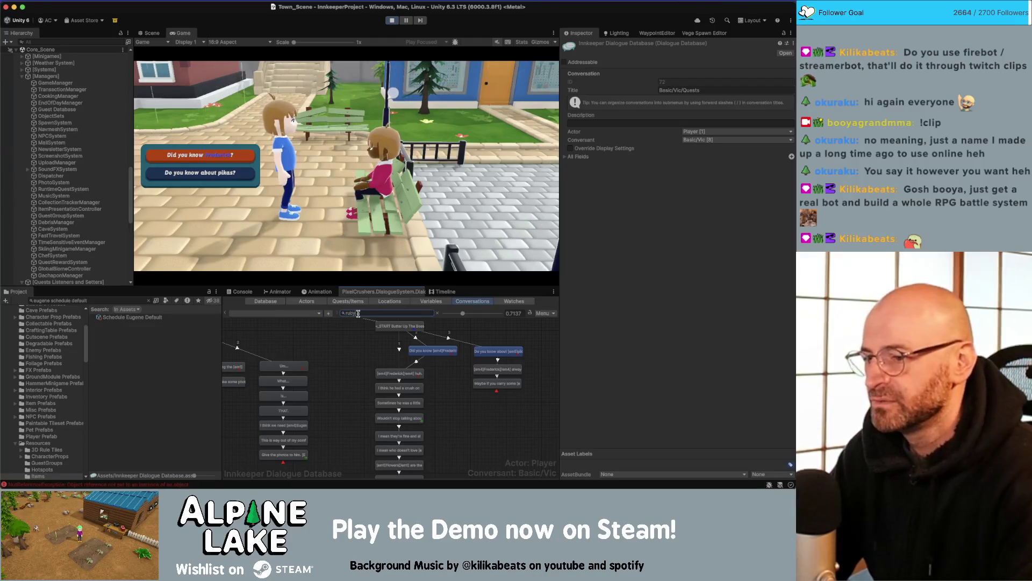
{"action": "left_click", "coordinate": [290, 313]}
{"action": "mouse_move", "coordinate": [321, 326]}
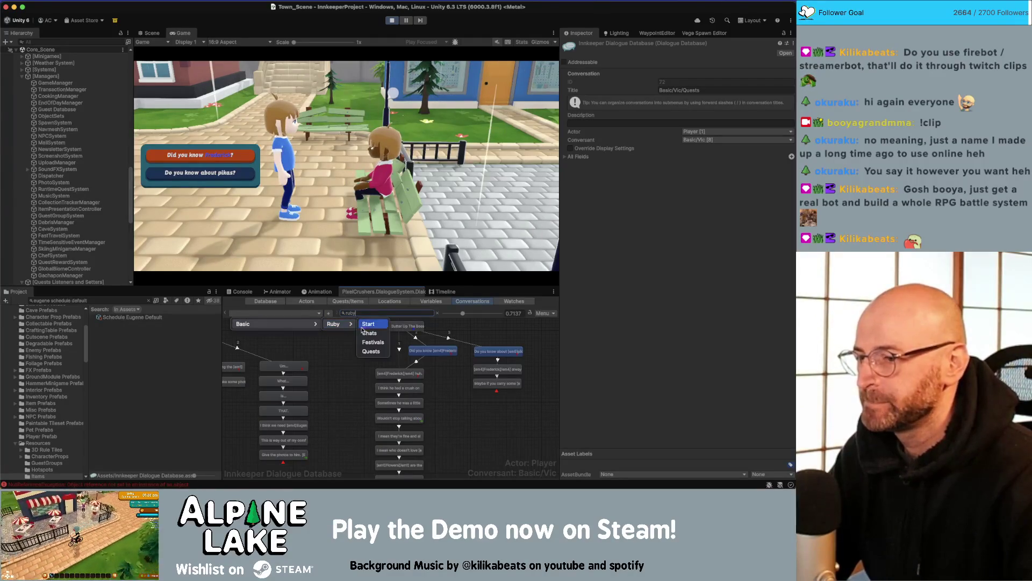
{"action": "left_click", "coordinate": [372, 350]}
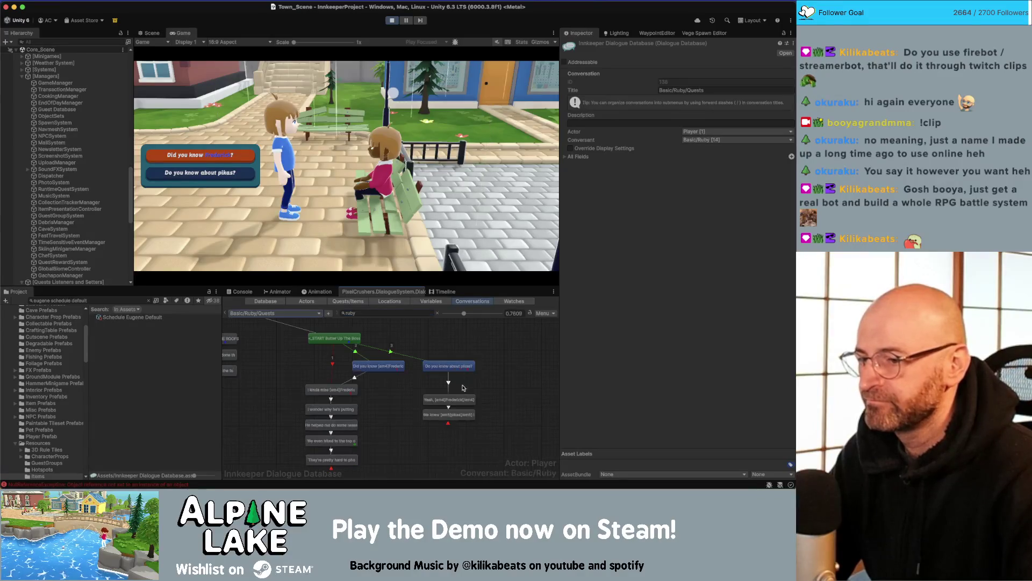
{"action": "left_click", "coordinate": [449, 365]}
- Change the node's Dialogue Text to 'Do you know about [em5]pikas[/em5]?'
{"action": "left_click", "coordinate": [634, 167]}
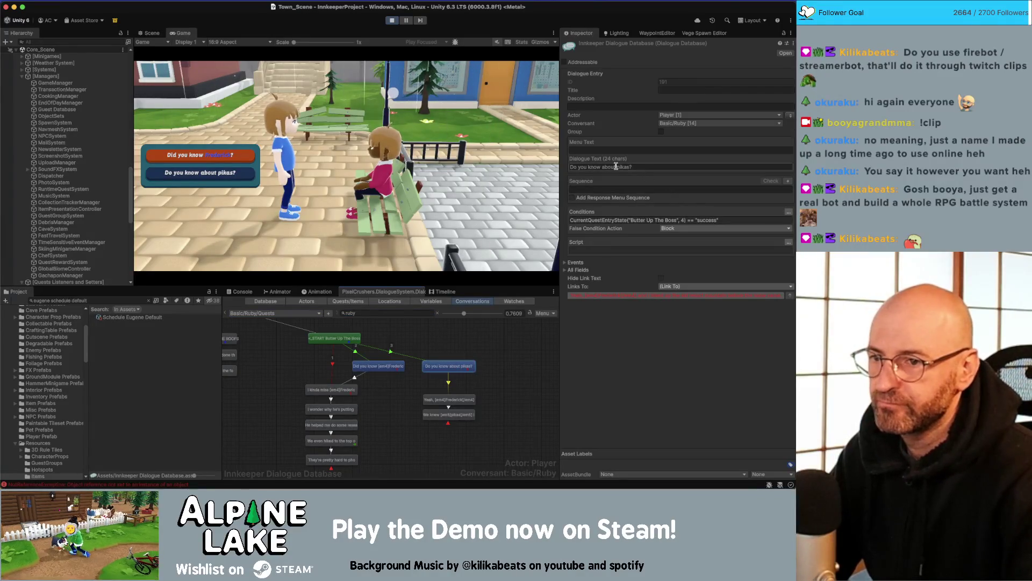
{"action": "left_click", "coordinate": [617, 167]}
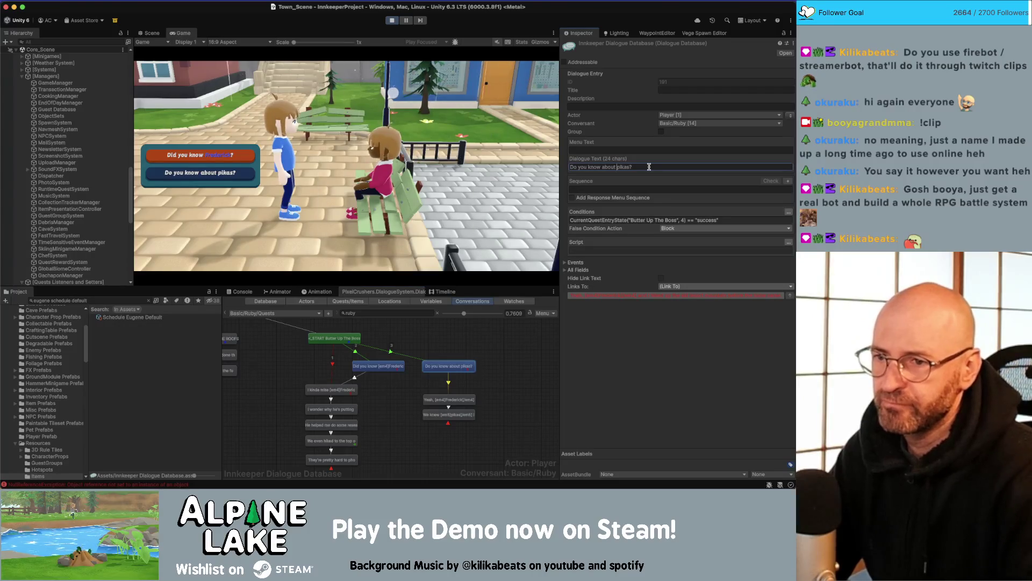
{"action": "type", "text": "[em5]"}
{"action": "key", "text": "Right"}
{"action": "key", "text": "Right"}
{"action": "key", "text": "Right"}
{"action": "type", "text": "["}
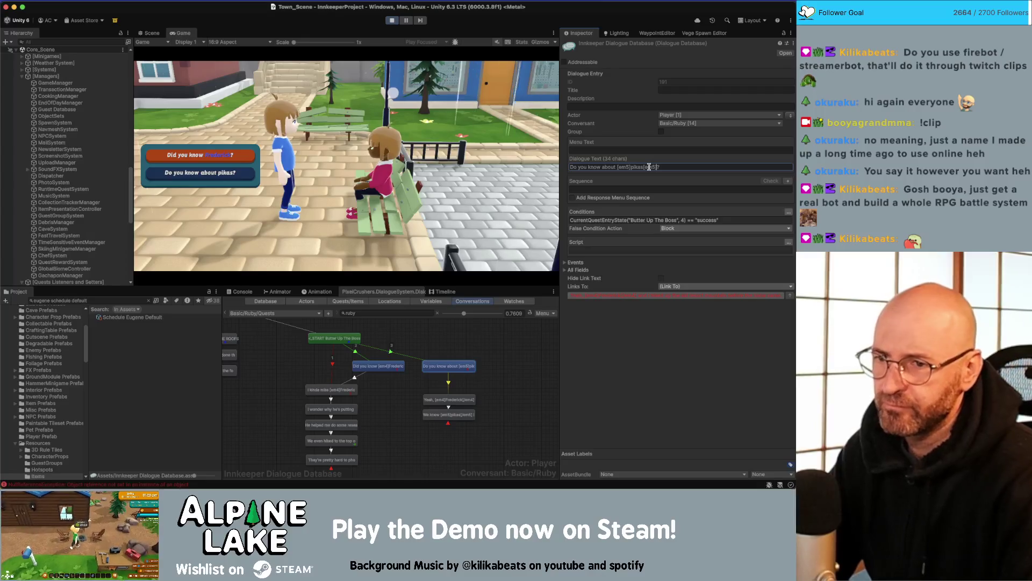
{"action": "key", "text": "BackSpace"}
{"action": "key", "text": "BackSpace"}
{"action": "type", "text": "5]?"}
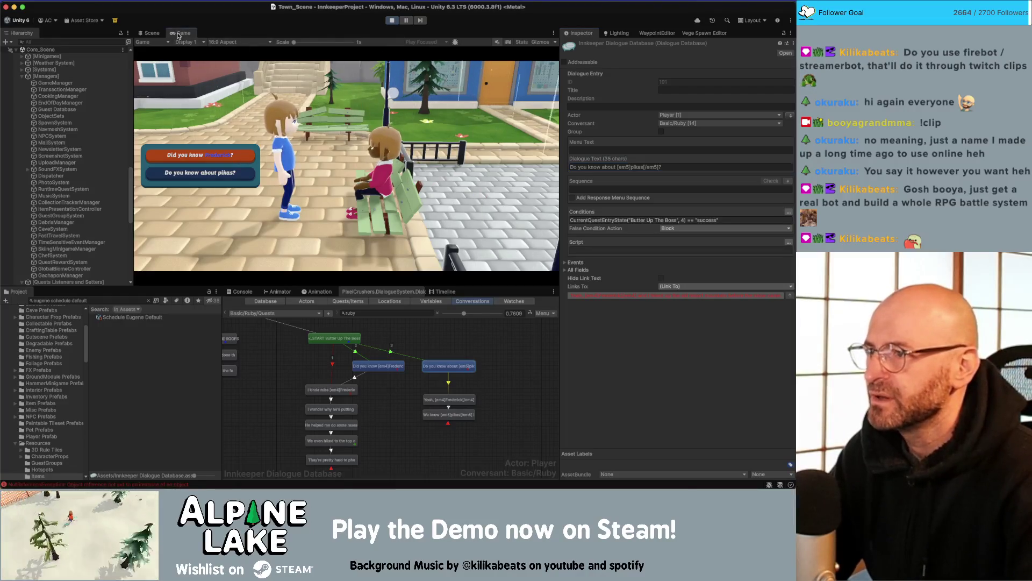
- In the maximized Game view, toggle between the two choices and ask Ruby the pikas question
{"action": "key", "text": "shift+space"}
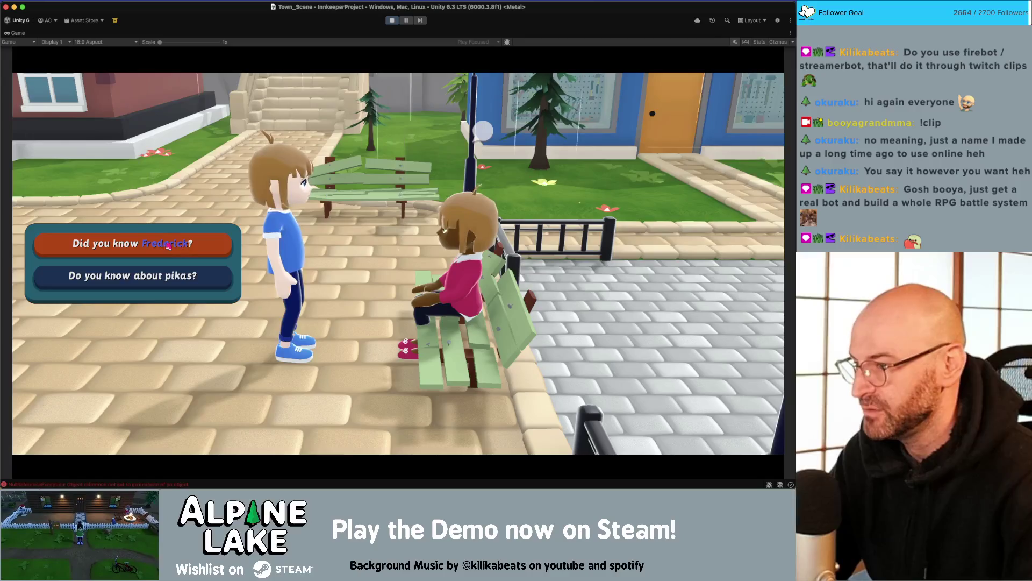
{"action": "key", "text": "Down"}
{"action": "key", "text": "Up"}
{"action": "key", "text": "Down"}
{"action": "key", "text": "Up"}
{"action": "key", "text": "Down"}
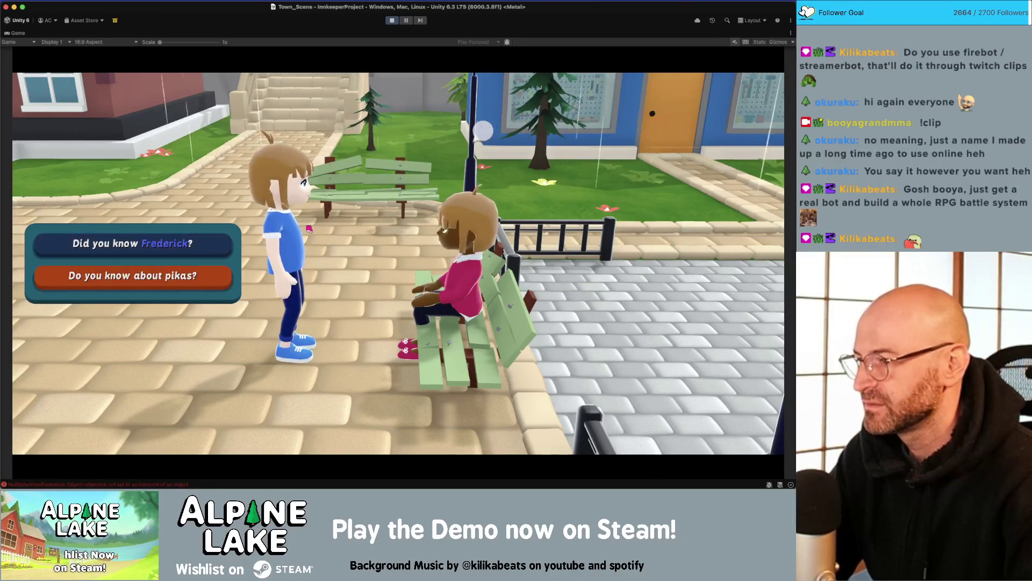
{"action": "key", "text": "Up"}
{"action": "key", "text": "Down"}
{"action": "key", "text": "Up"}
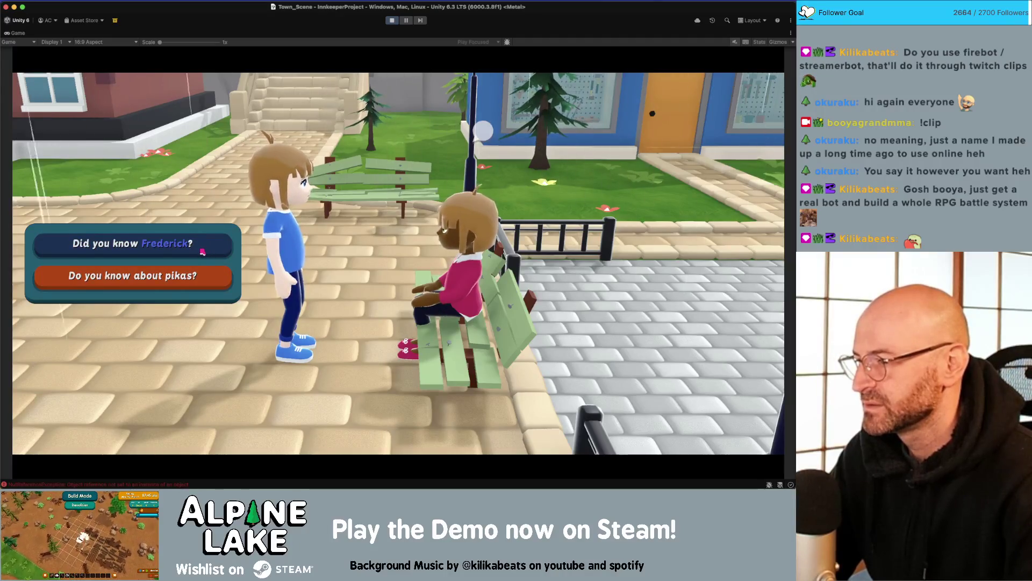
{"action": "left_click", "coordinate": [196, 265]}
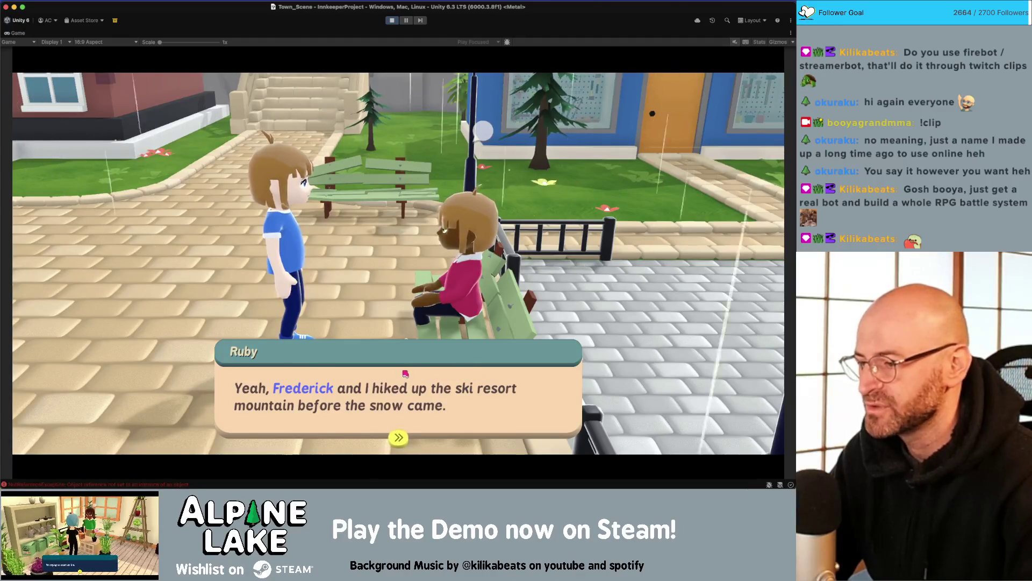
- Check the console log, re-enlarge the Game view and click through Ruby's replies
{"action": "double_click", "coordinate": [24, 34]}
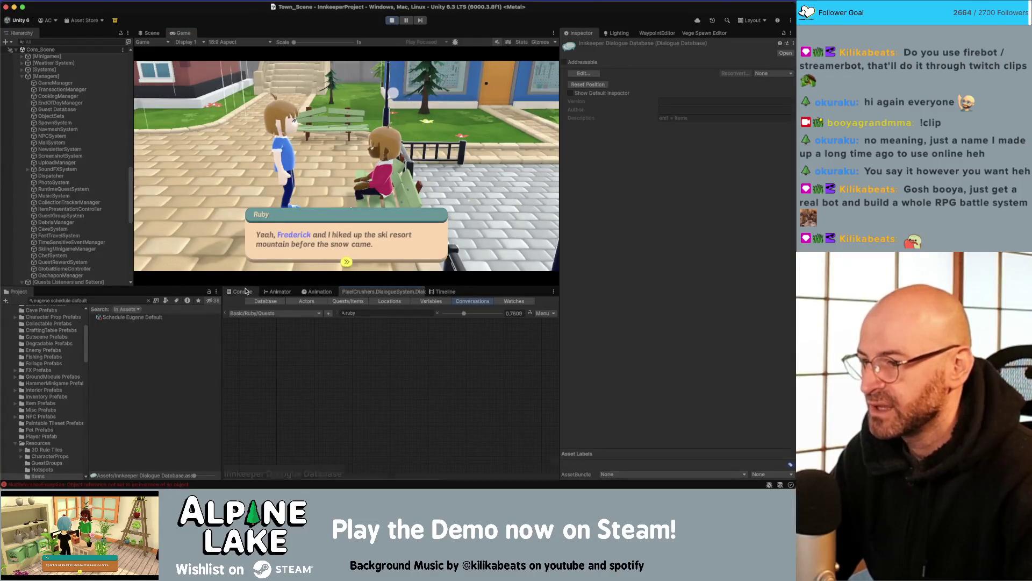
{"action": "left_click", "coordinate": [242, 291]}
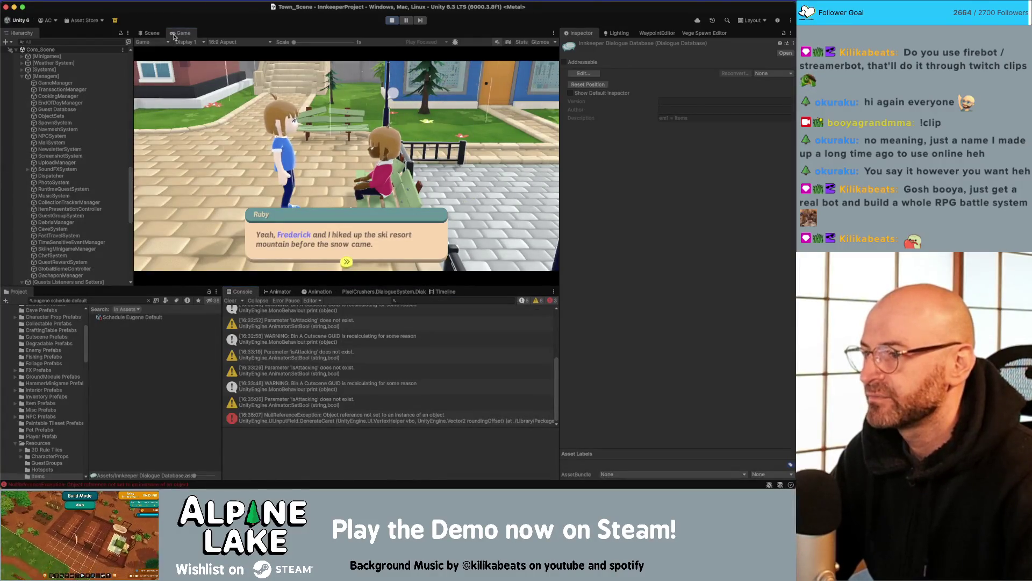
{"action": "double_click", "coordinate": [174, 35]}
{"action": "left_click", "coordinate": [398, 437]}
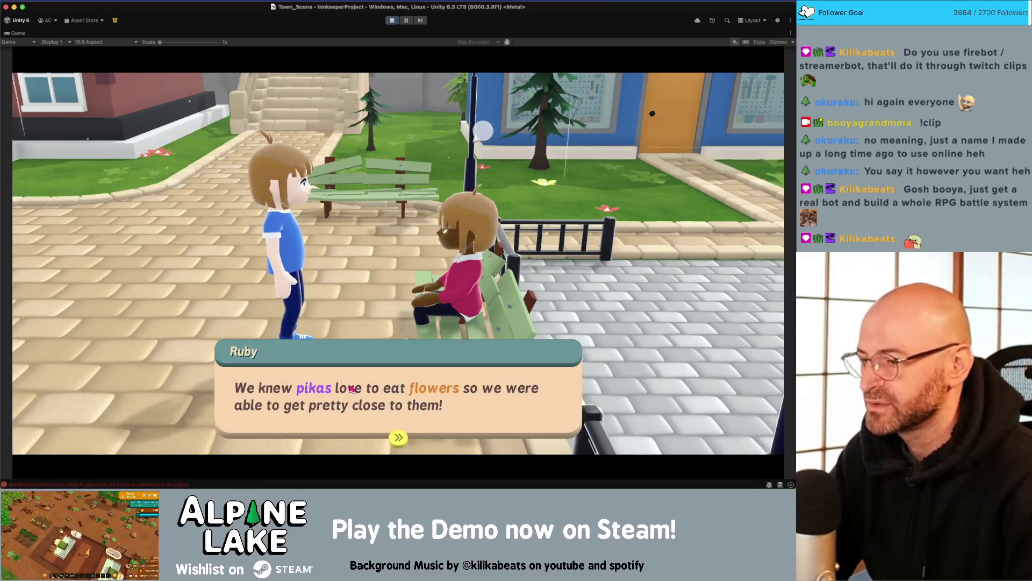
{"action": "left_click", "coordinate": [324, 377]}
- Talk to Ruby again, accept the Butter Up The Boss quest, and stop Play mode
{"action": "key", "text": "e"}
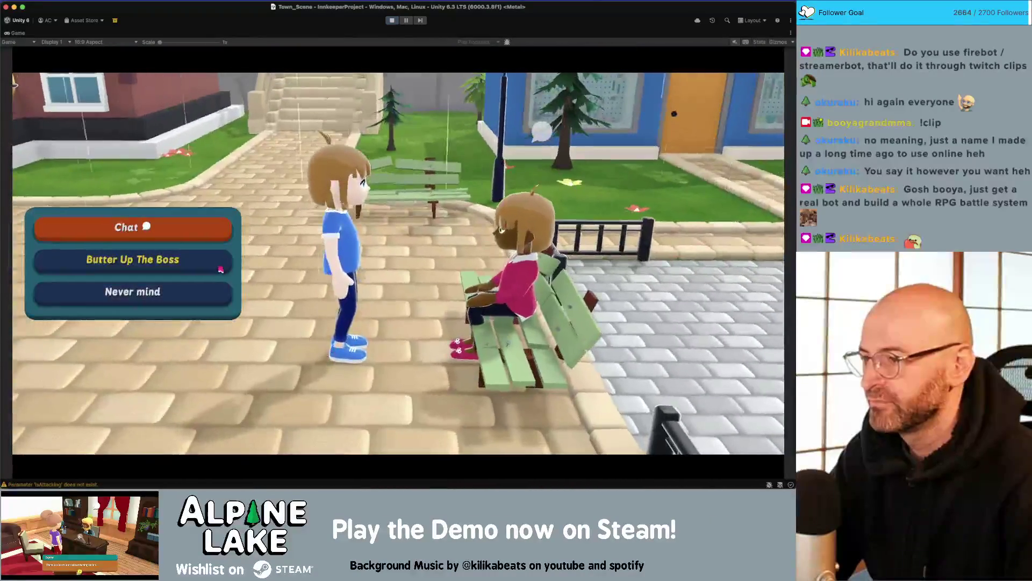
{"action": "left_click", "coordinate": [213, 268]}
{"action": "left_click", "coordinate": [214, 272]}
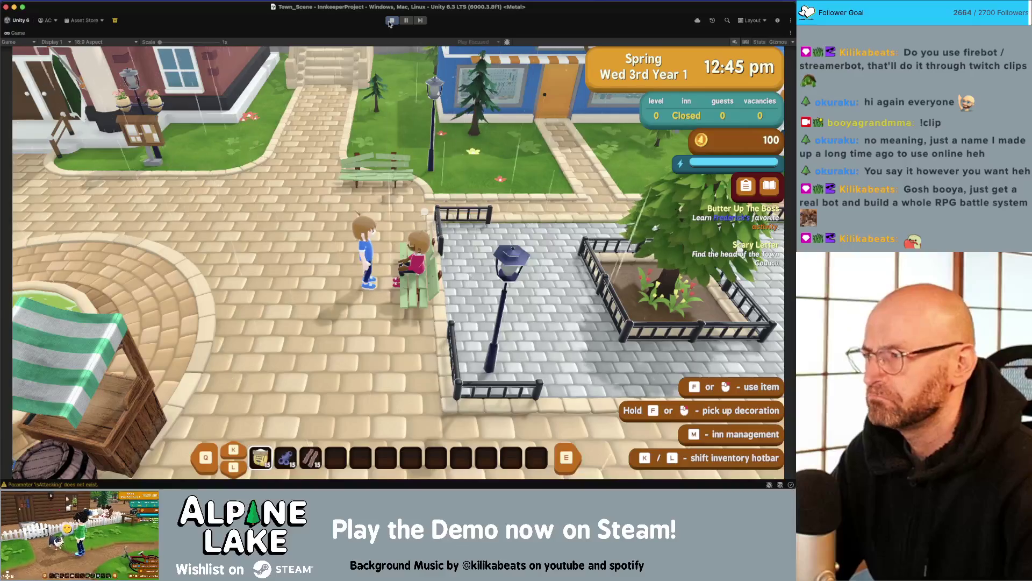
{"action": "left_click", "coordinate": [391, 21]}
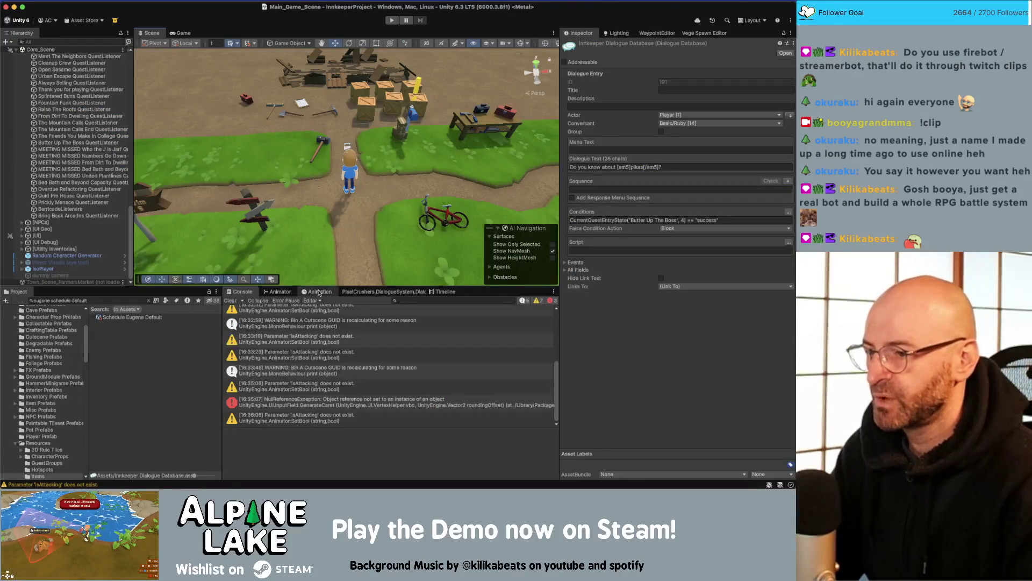
- Inspect the 'I kinda miss Frederick' reply and the Frederick question nodes in the graph
{"action": "left_click", "coordinate": [395, 291]}
{"action": "left_click", "coordinate": [395, 401]}
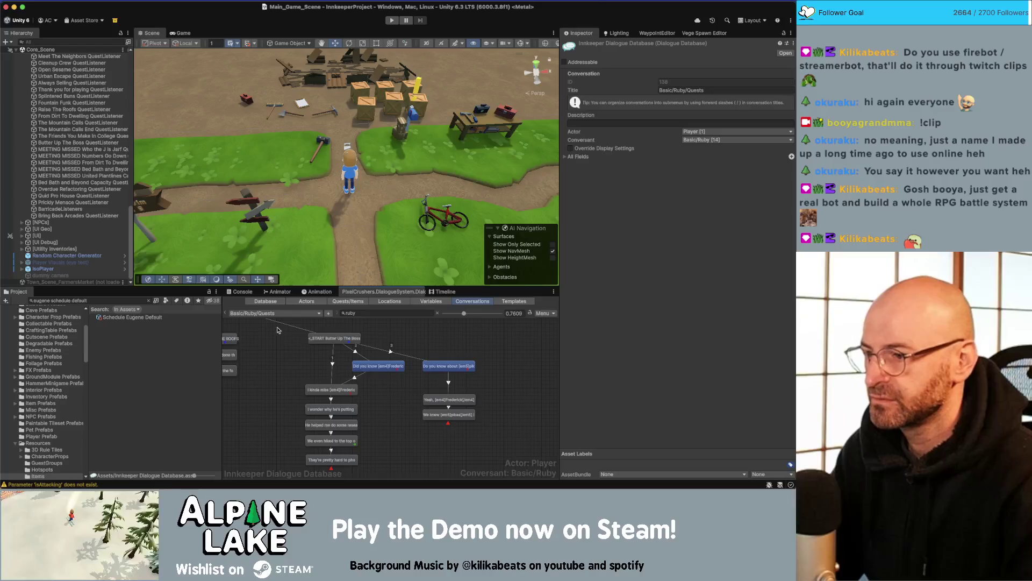
{"action": "left_click", "coordinate": [341, 388]}
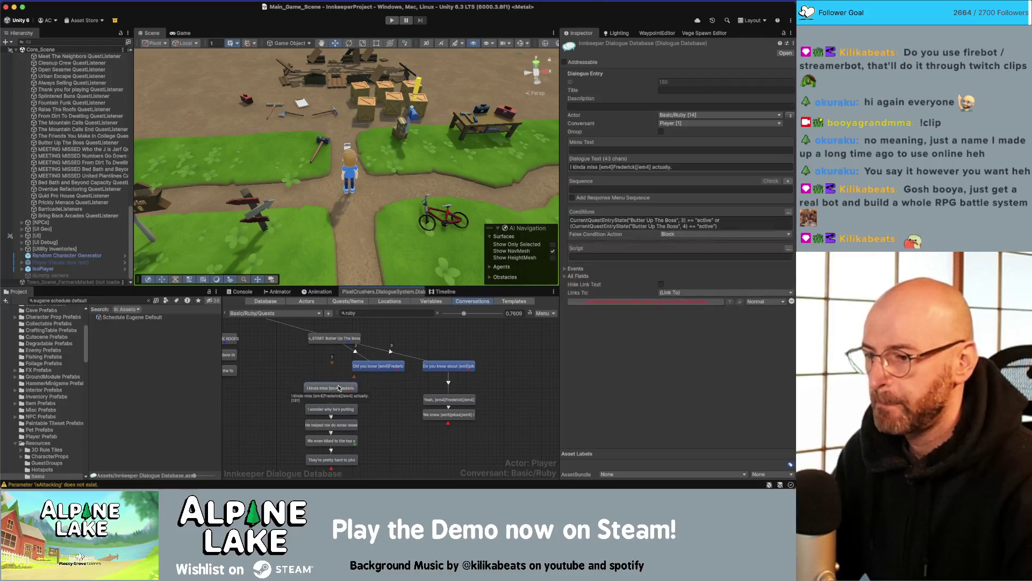
{"action": "left_click", "coordinate": [377, 389]}
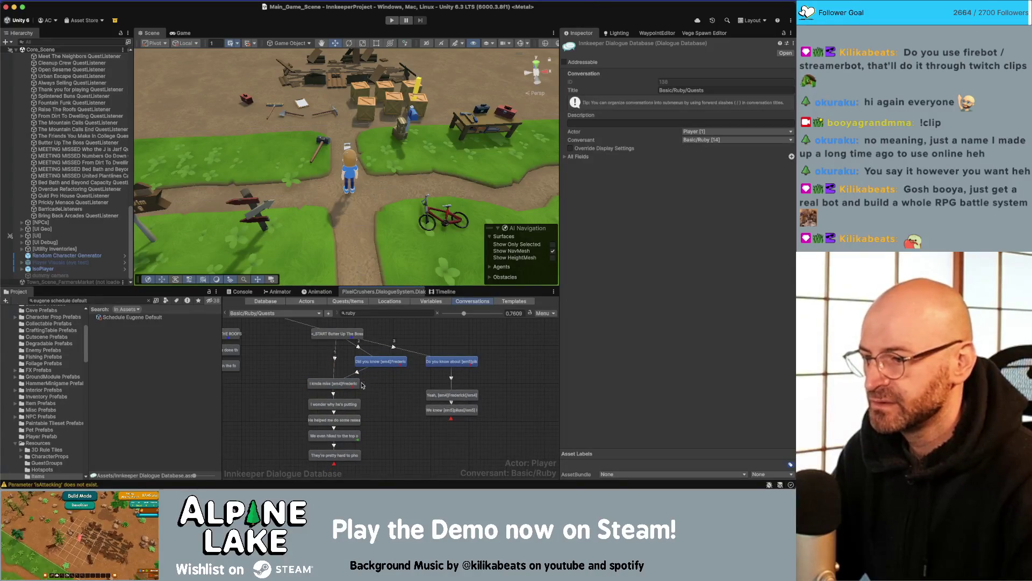
{"action": "left_click", "coordinate": [341, 384]}
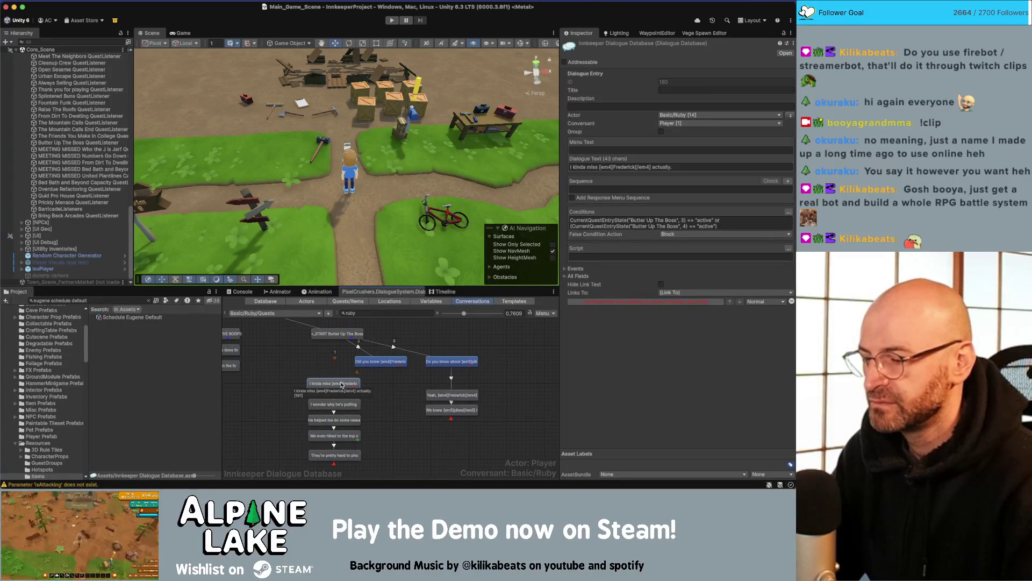
{"action": "left_click", "coordinate": [381, 362]}
{"action": "left_click", "coordinate": [349, 385]}
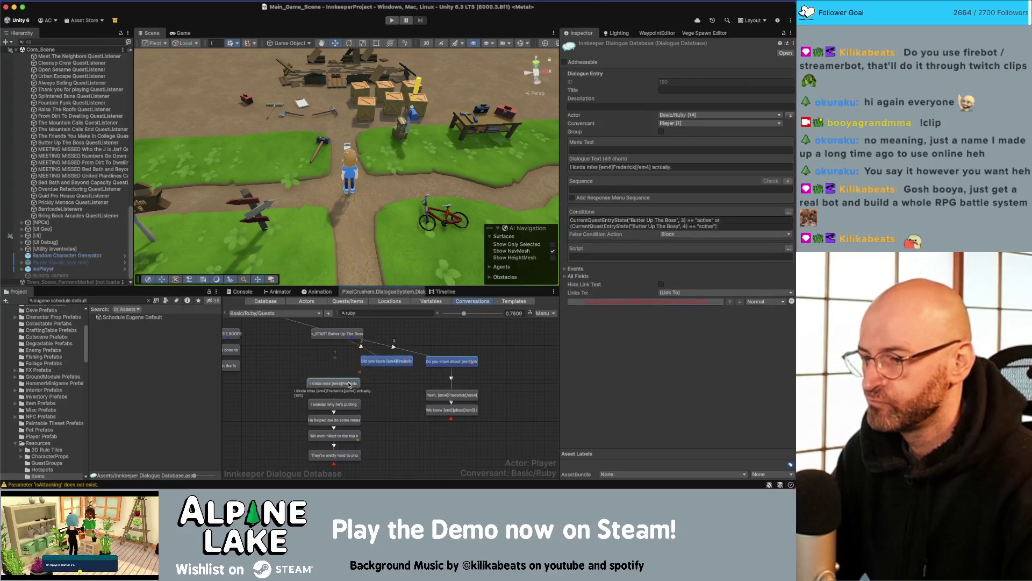
- Copy the 'I kinda miss Frederick' reply, paste it, and link the copy into the conversation
{"action": "right_click", "coordinate": [383, 386]}
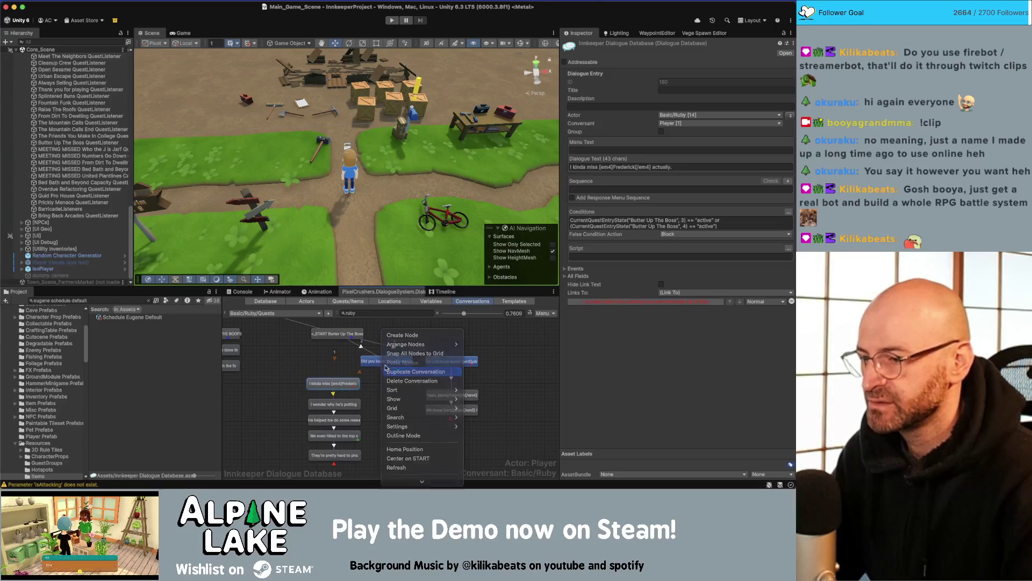
{"action": "left_click", "coordinate": [385, 383]}
{"action": "key", "text": "Escape"}
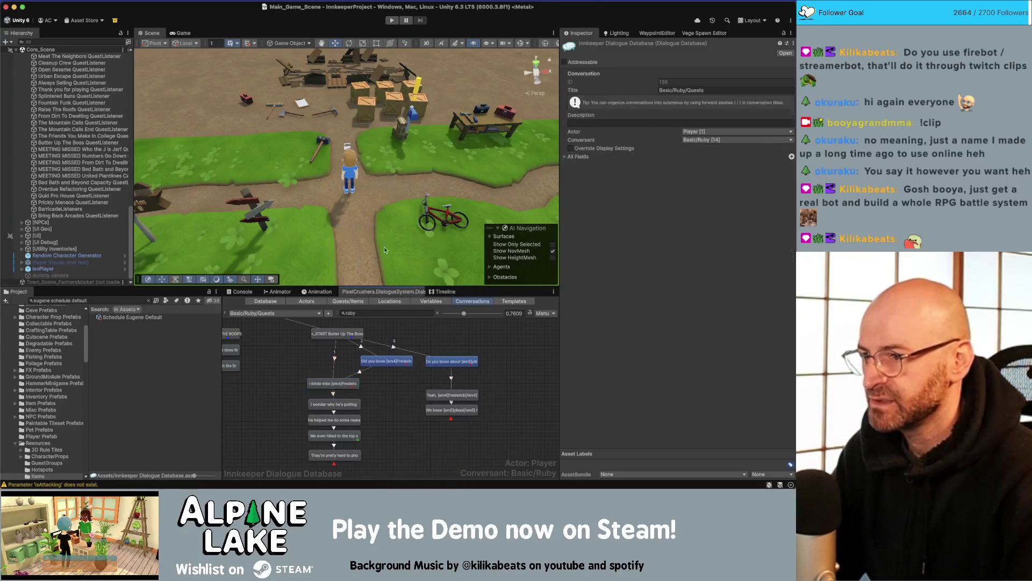
{"action": "left_click", "coordinate": [367, 374]}
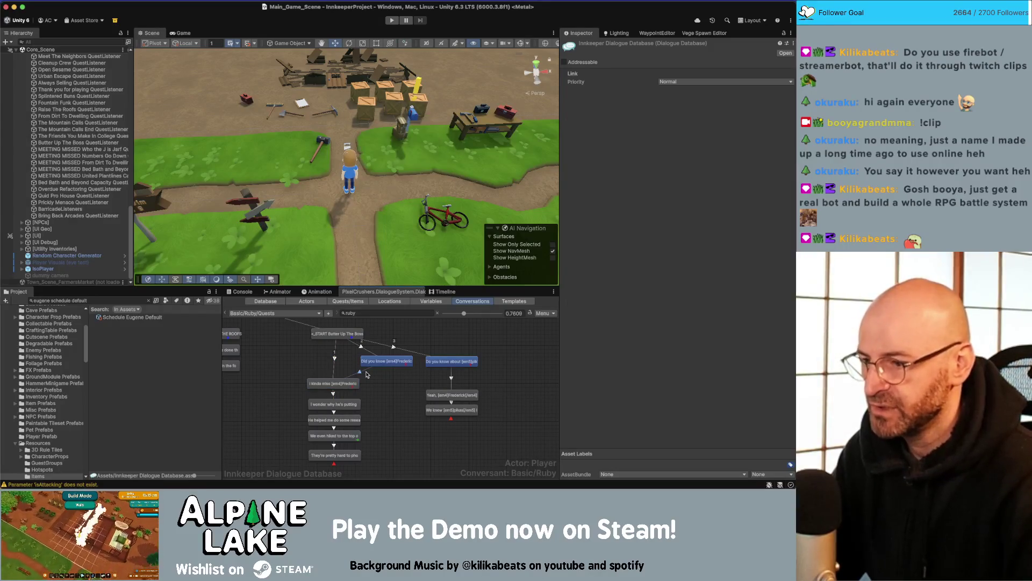
{"action": "right_click", "coordinate": [346, 378]}
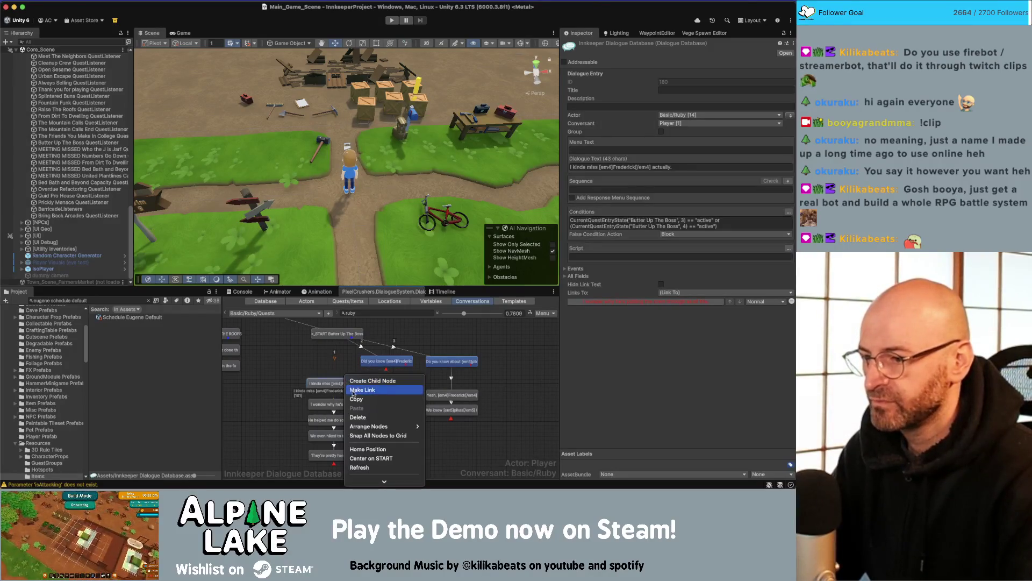
{"action": "left_click", "coordinate": [353, 391]}
{"action": "right_click", "coordinate": [388, 332]}
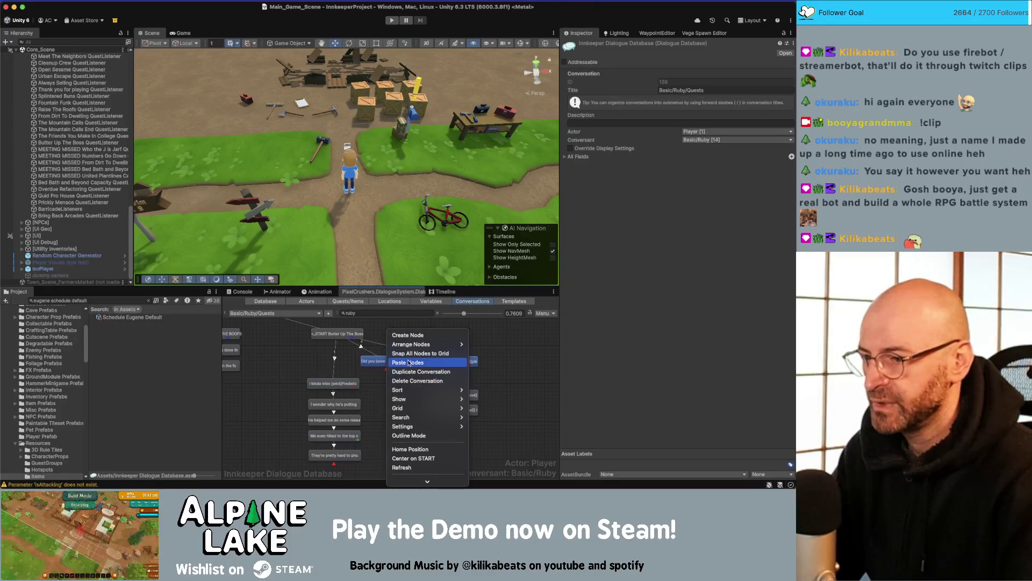
{"action": "left_click", "coordinate": [395, 362]}
{"action": "right_click", "coordinate": [385, 383]}
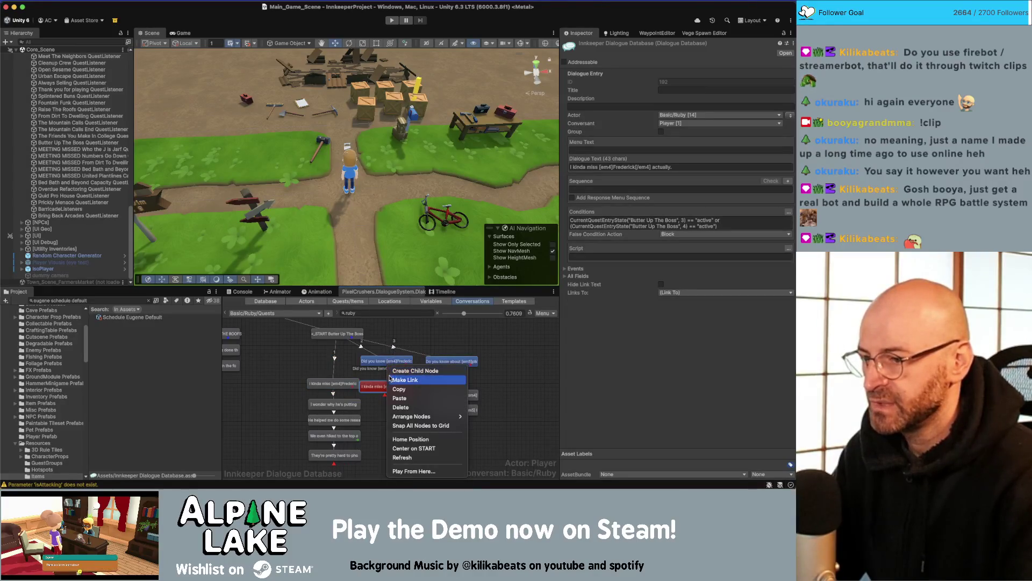
{"action": "left_click", "coordinate": [385, 383]}
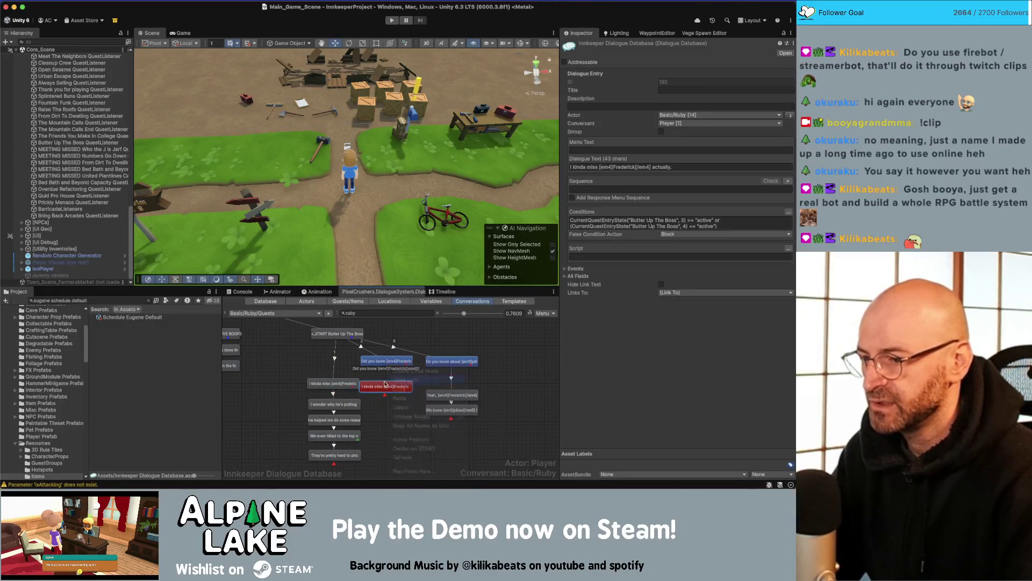
- Clear the pasted reply's Conditions field and deselect everything
{"action": "left_click", "coordinate": [679, 226]}
{"action": "key", "text": "BackSpace"}
{"action": "right_click", "coordinate": [396, 376]}
{"action": "left_click", "coordinate": [378, 402]}
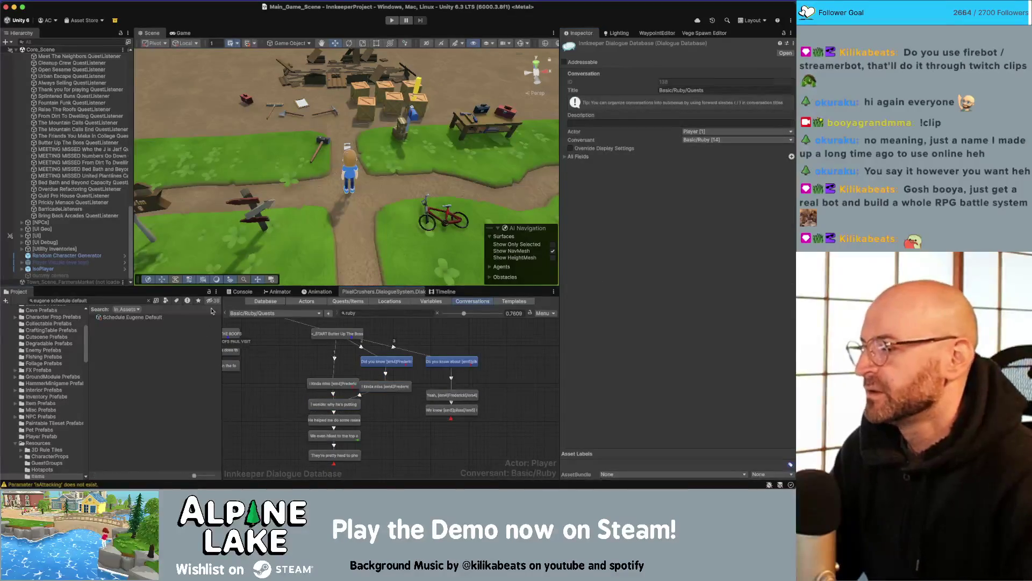
{"action": "left_click", "coordinate": [199, 357]}
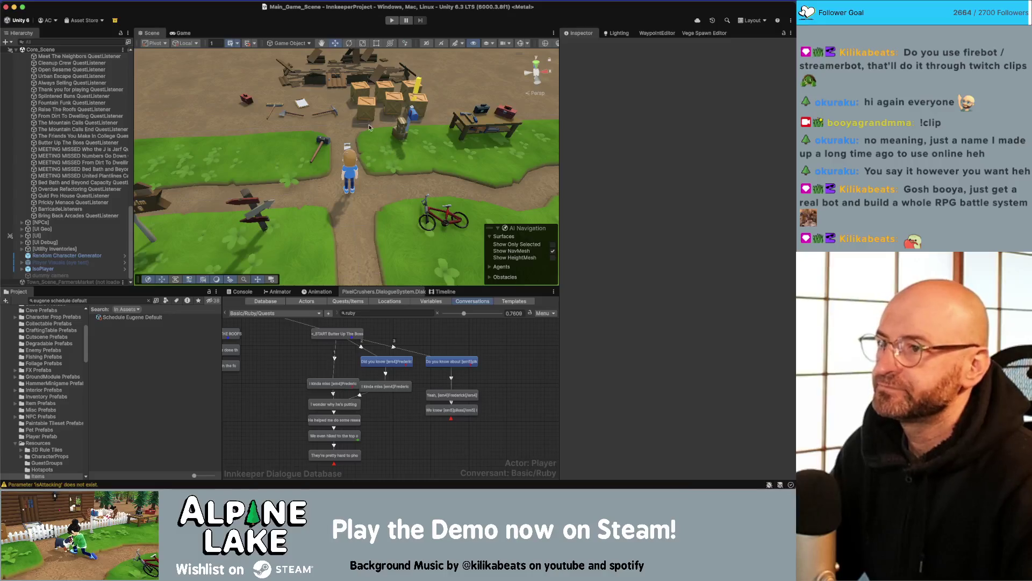
- Move the pasted 'I kinda miss' reply node higher and enter Play mode
{"action": "left_click_drag", "start_coordinate": [331, 384], "coordinate": [331, 365]}
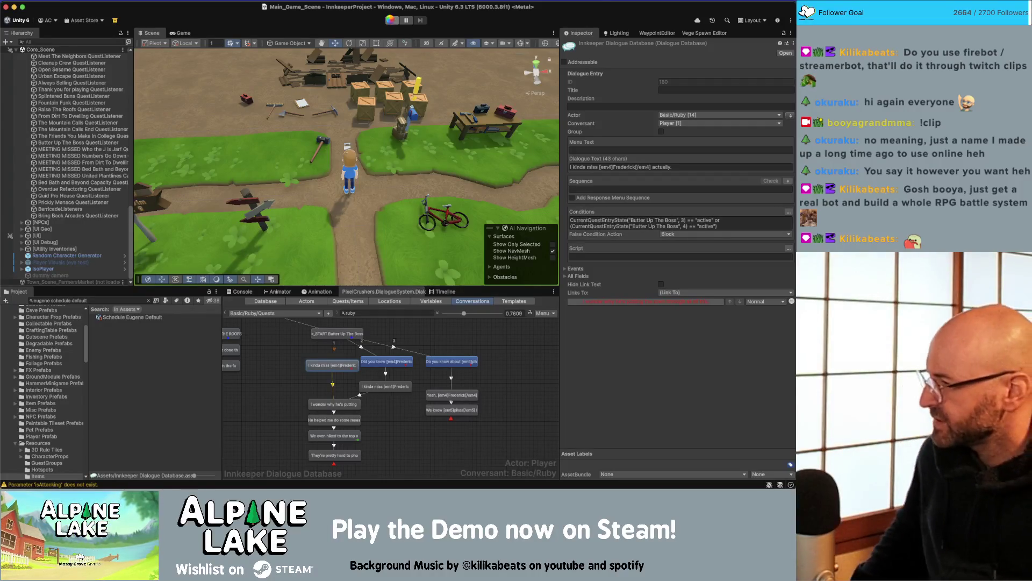
{"action": "left_click", "coordinate": [391, 21]}
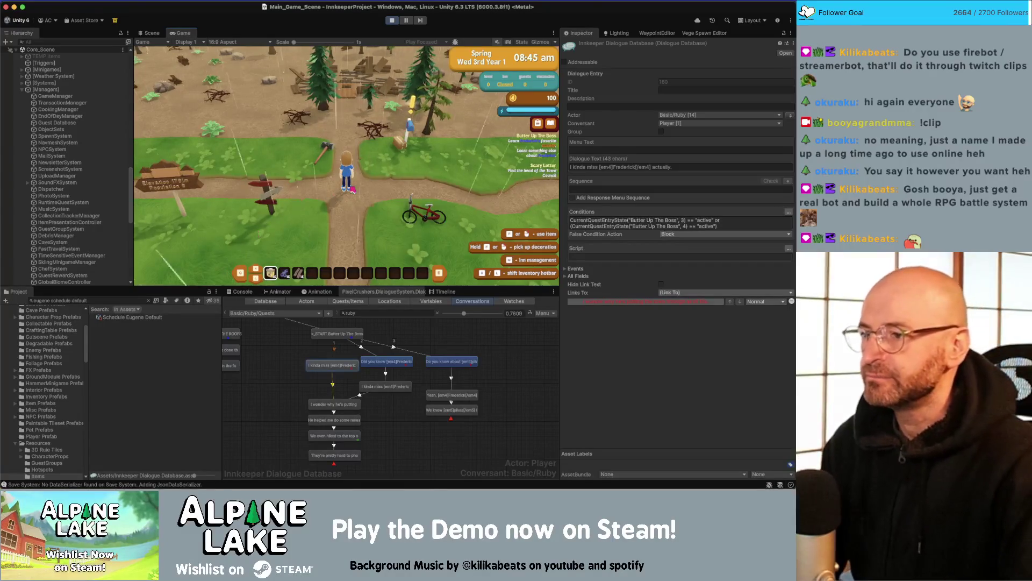
- Walk to Ruby in the plaza, choose Butter Up The Boss, and play through her lines twice
{"action": "key", "text": "a"}
{"action": "key", "text": "a"}
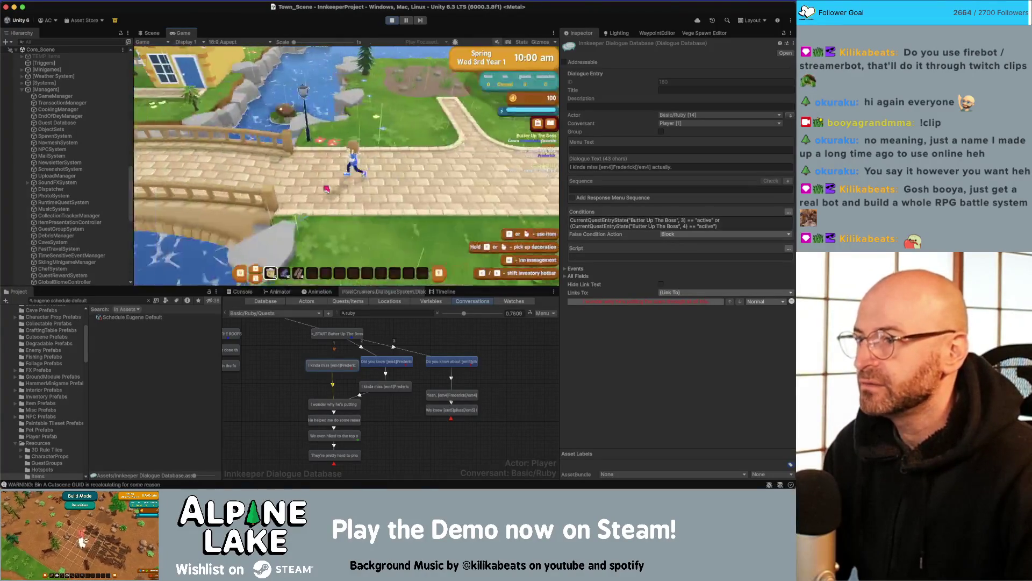
{"action": "key", "text": "a"}
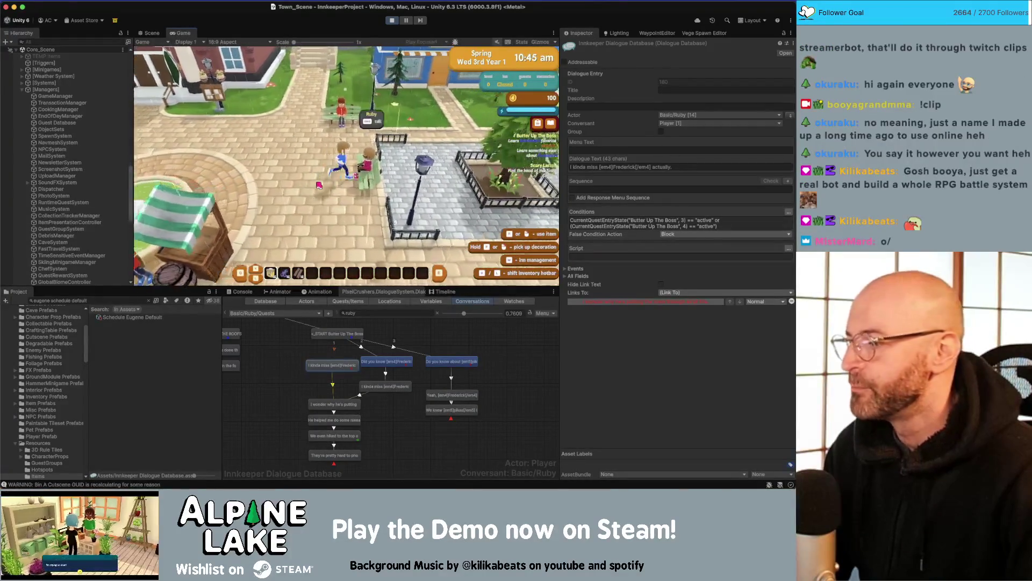
{"action": "key", "text": "e"}
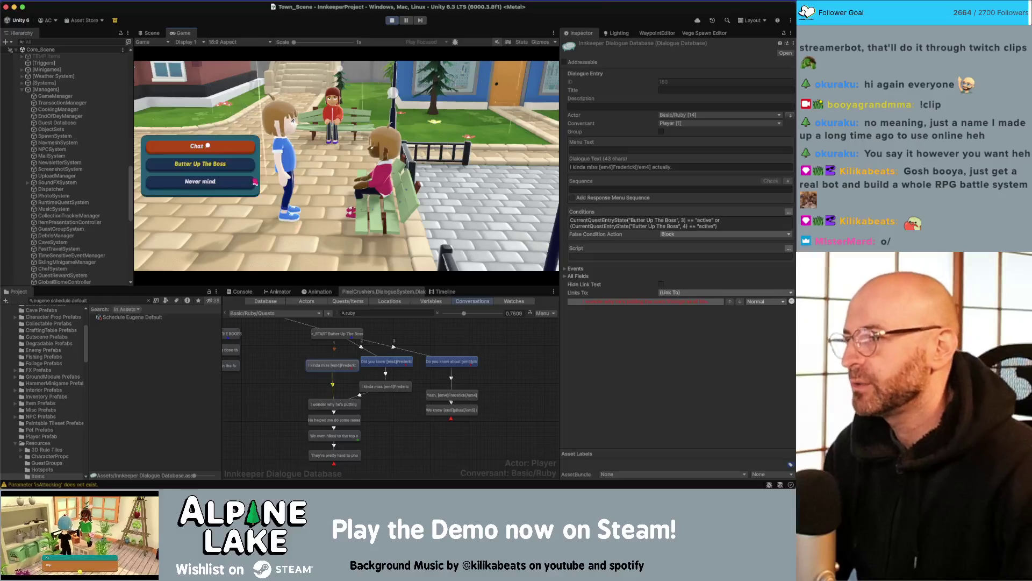
{"action": "left_click", "coordinate": [229, 165]}
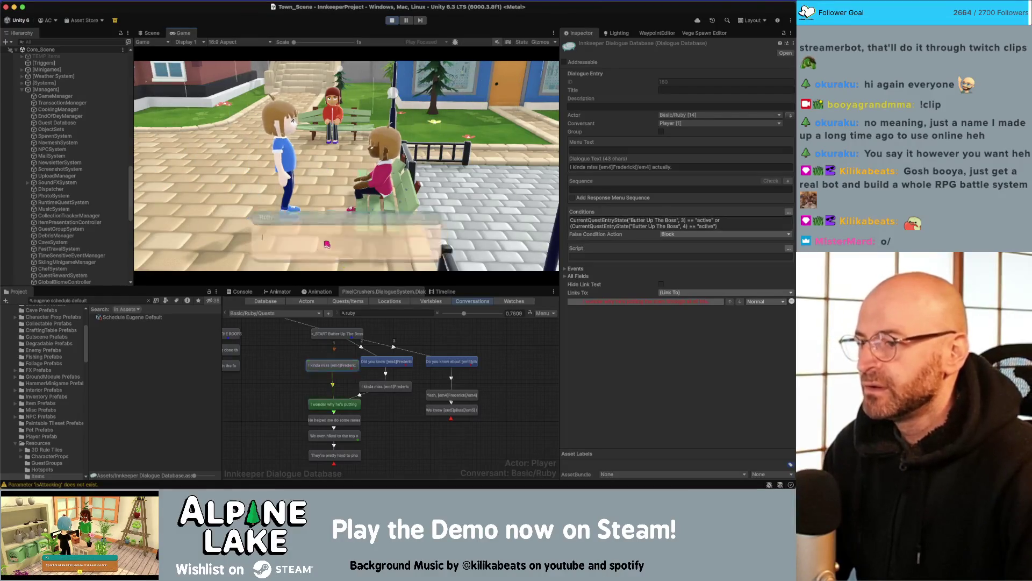
{"action": "left_click", "coordinate": [346, 246]}
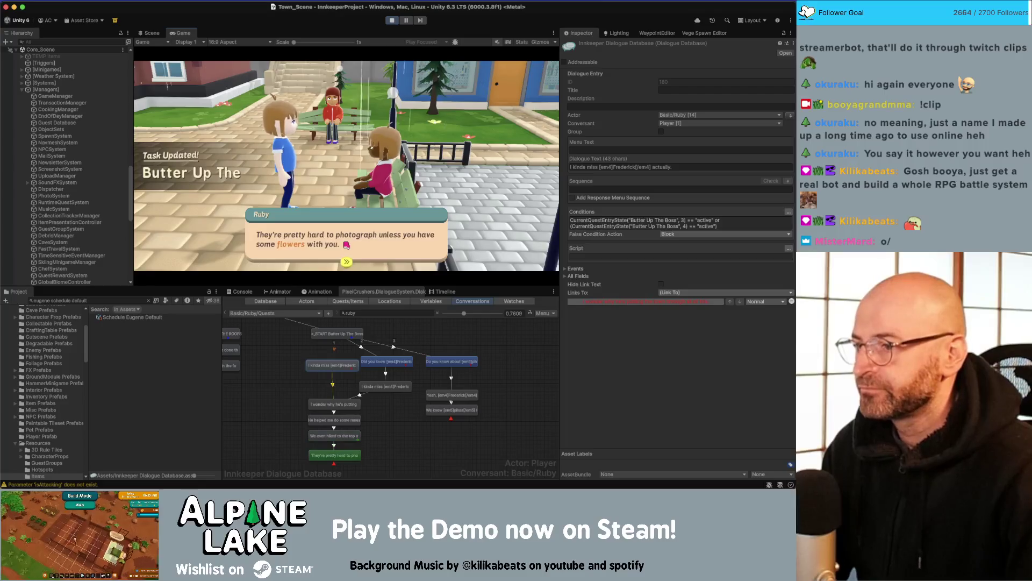
{"action": "left_click", "coordinate": [346, 245]}
{"action": "key", "text": "e"}
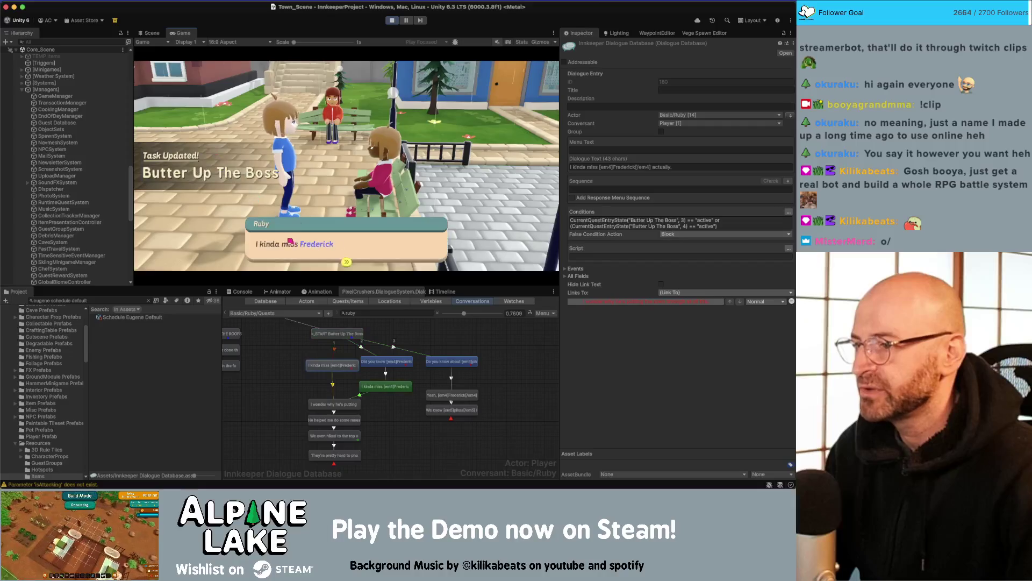
{"action": "left_click", "coordinate": [311, 247]}
{"action": "left_click", "coordinate": [311, 248]}
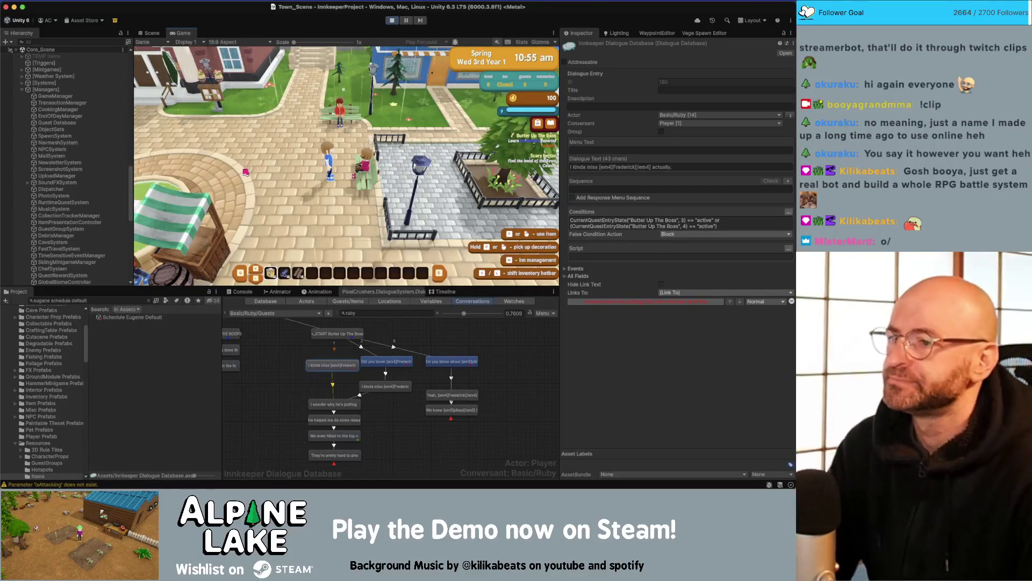
- Talk to Ruby again past her refusal, rechoose Butter Up The Boss, then select the 'We even hiked' entry
{"action": "key", "text": "e"}
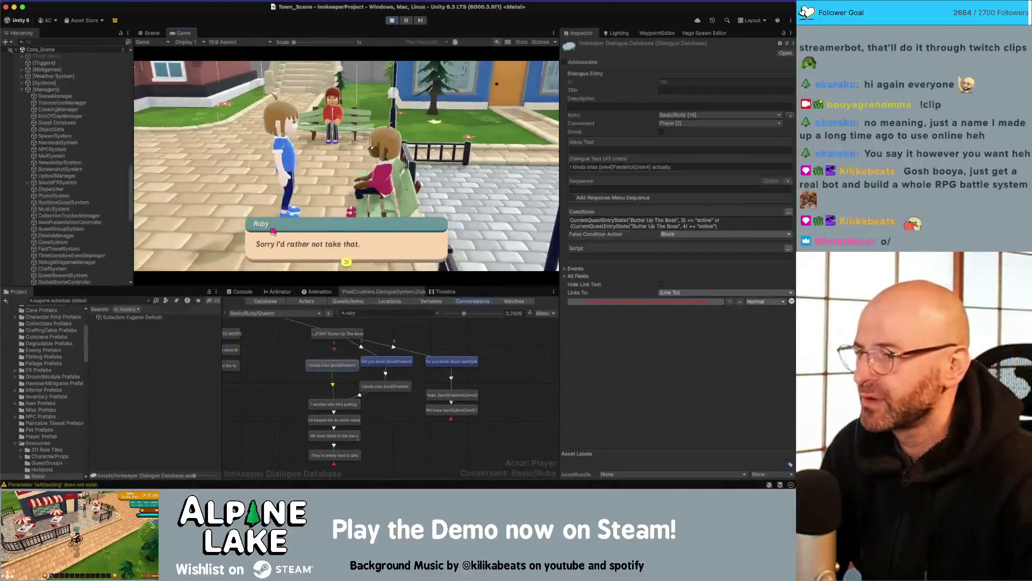
{"action": "left_click", "coordinate": [272, 231]}
{"action": "key", "text": "e"}
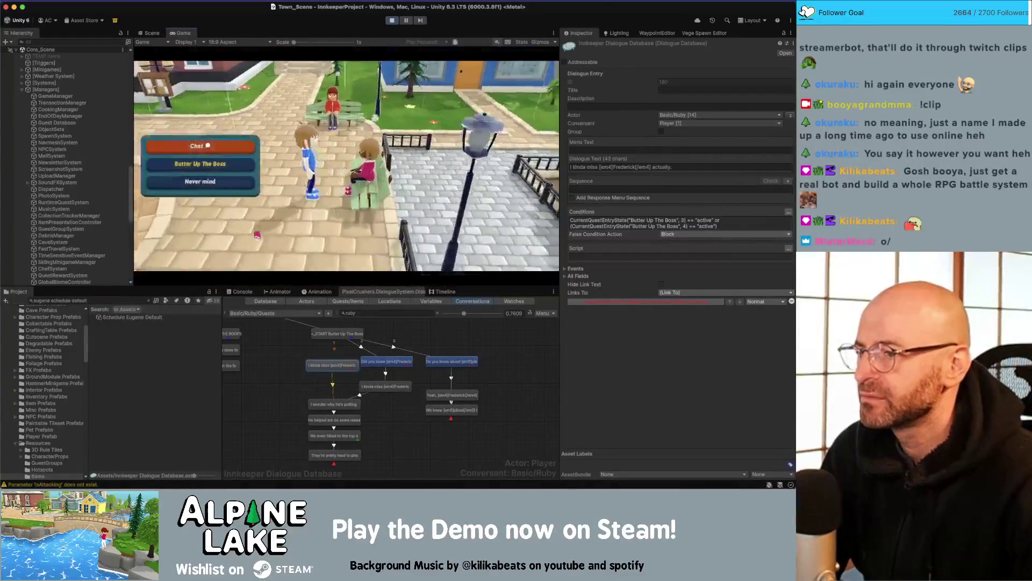
{"action": "left_click", "coordinate": [227, 175]}
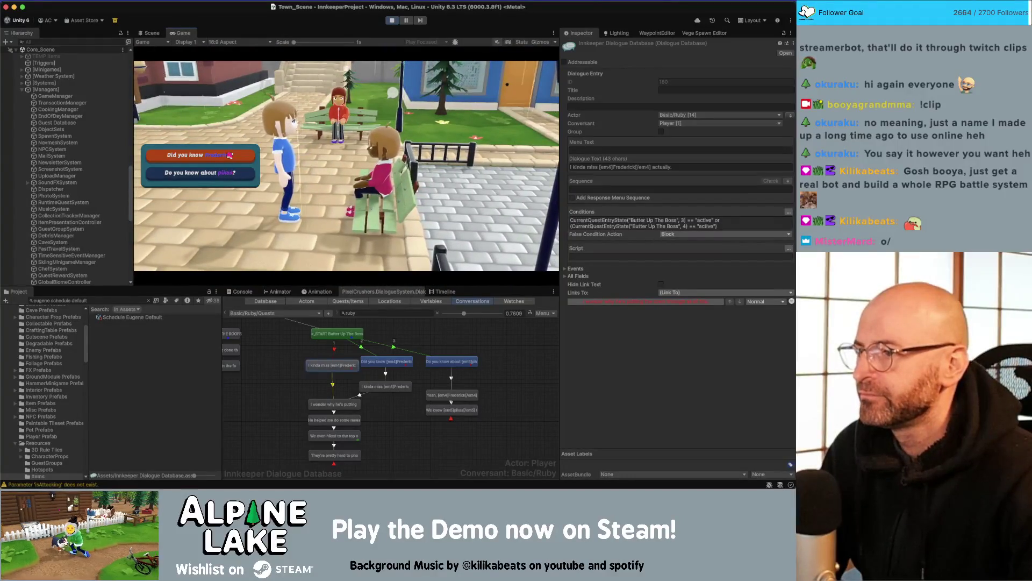
{"action": "key", "text": "e"}
{"action": "key", "text": "e"}
{"action": "key", "text": "e"}
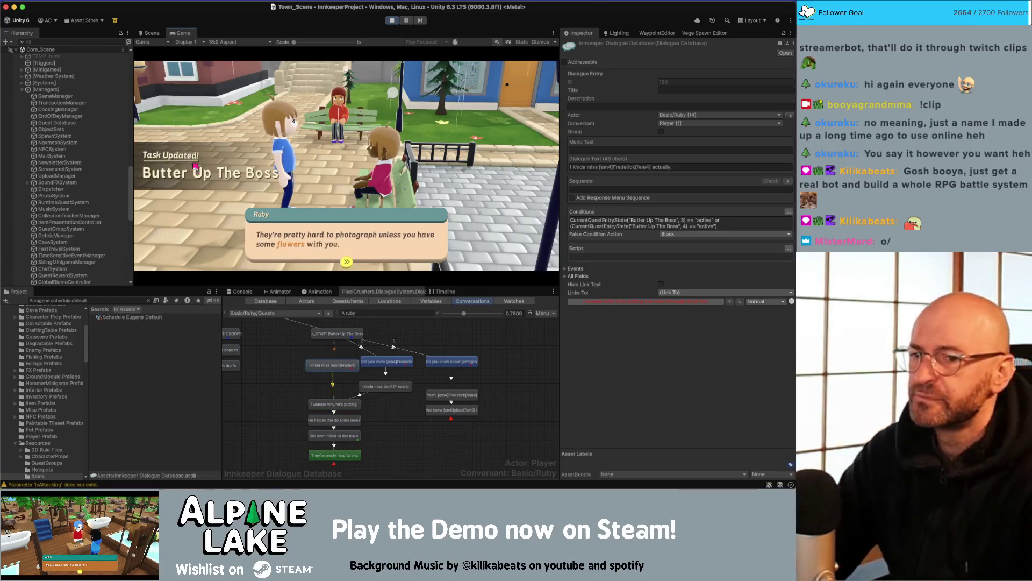
{"action": "key", "text": "e"}
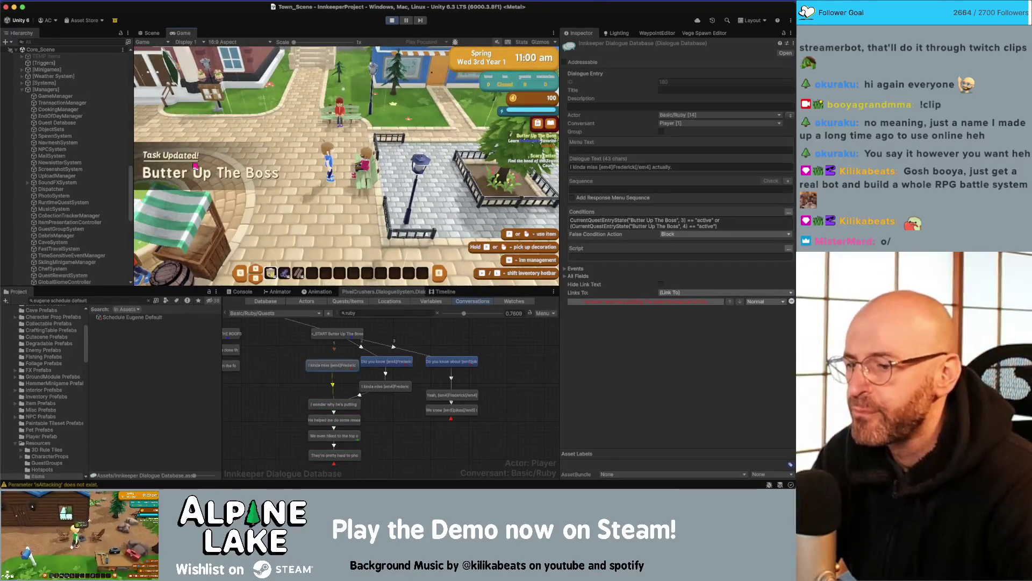
{"action": "left_click", "coordinate": [348, 436]}
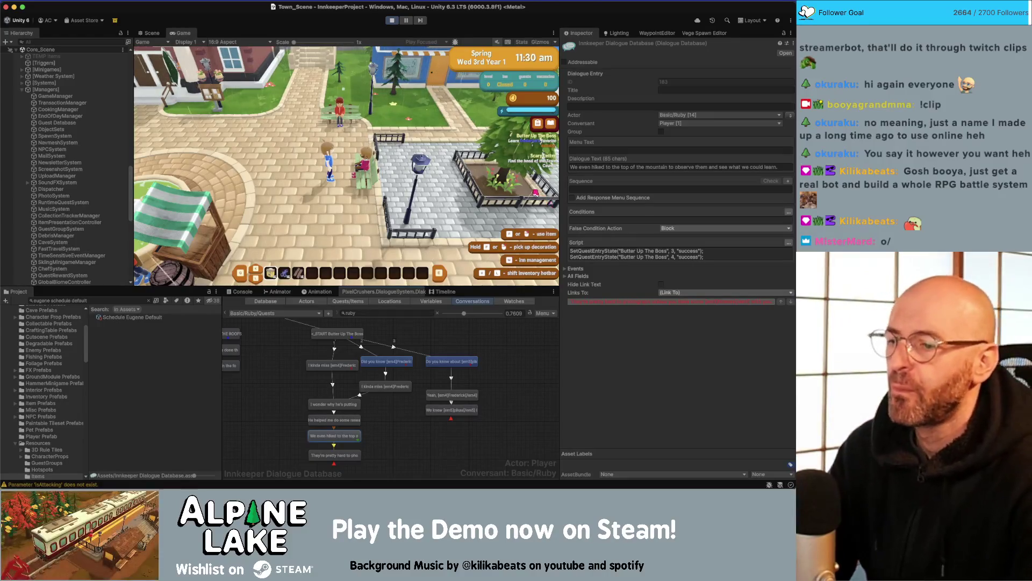
- Reselect the 'We even hiked to the top of the mountain' entry and click into its Script field
{"action": "left_click", "coordinate": [394, 415]}
{"action": "left_click", "coordinate": [350, 437]}
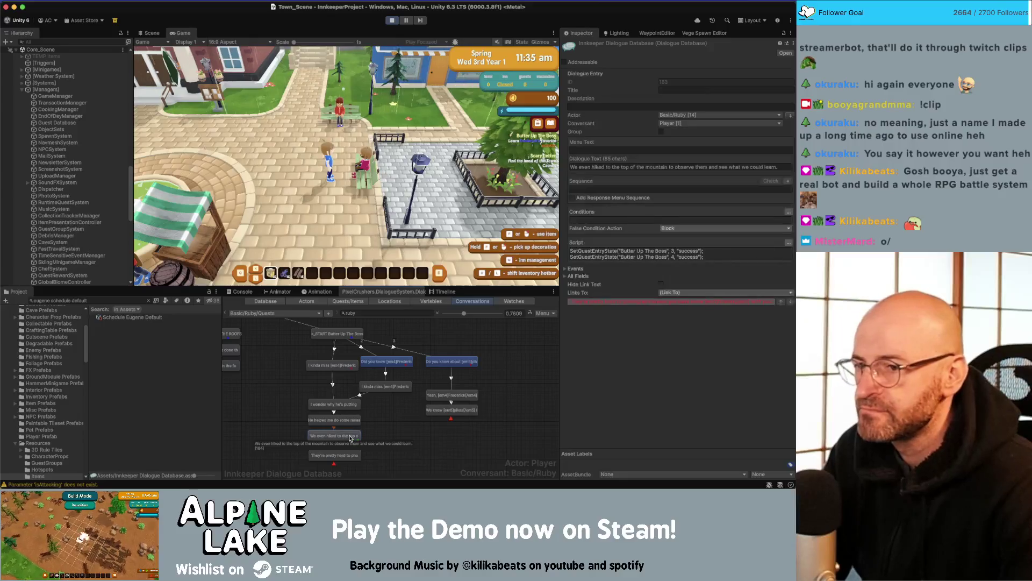
{"action": "left_click", "coordinate": [713, 250]}
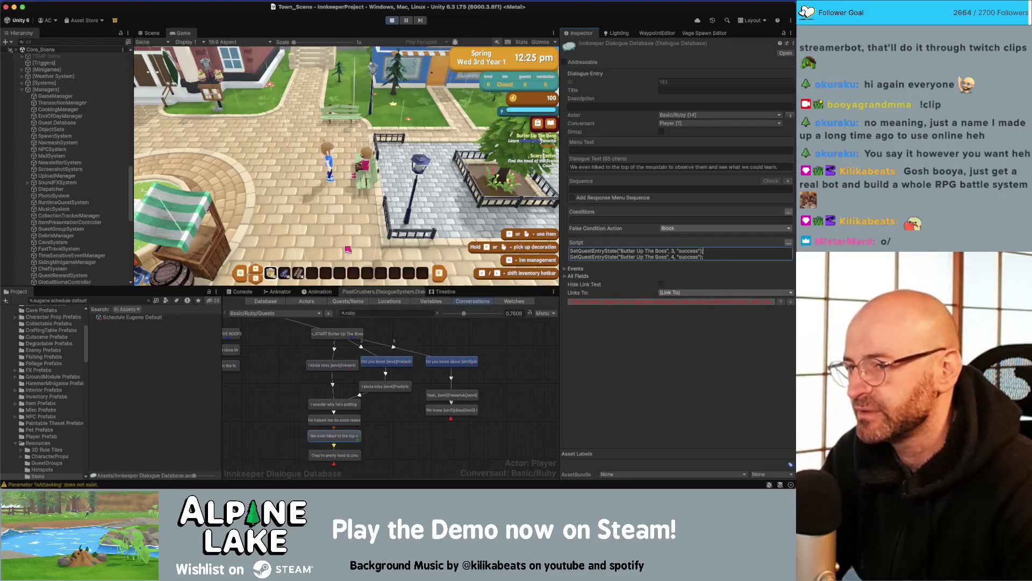
- Walk to the greenhouse NPC, confirm Butter Up The Boss is offered, choose Never mind, and exit Play mode
{"action": "left_click", "coordinate": [350, 205]}
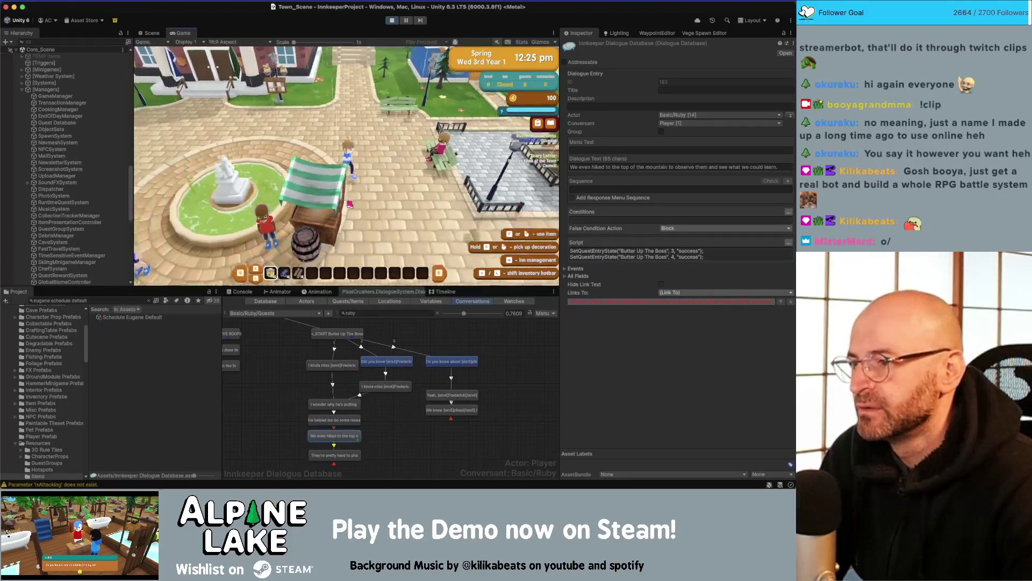
{"action": "key", "text": "w"}
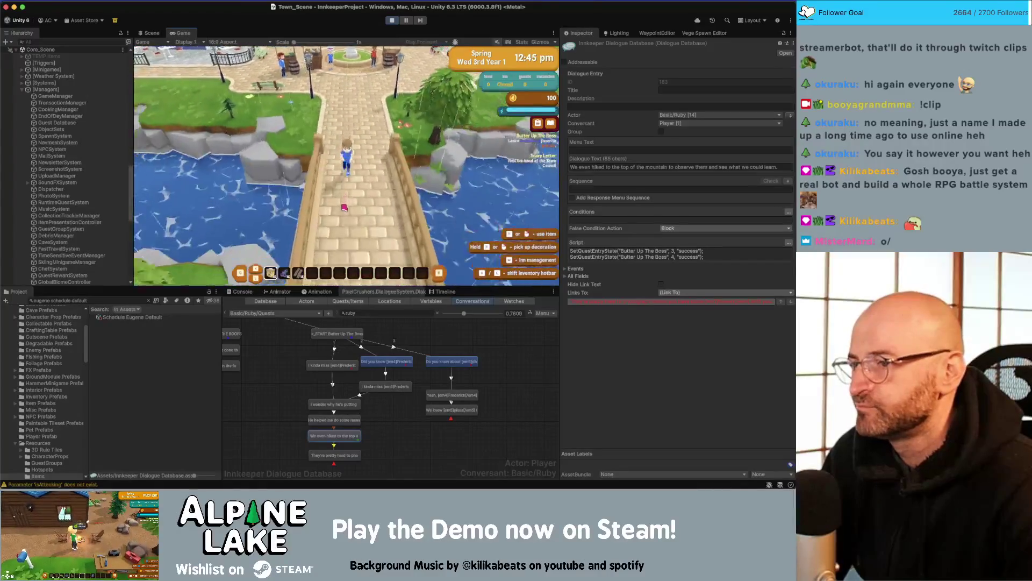
{"action": "key", "text": "w"}
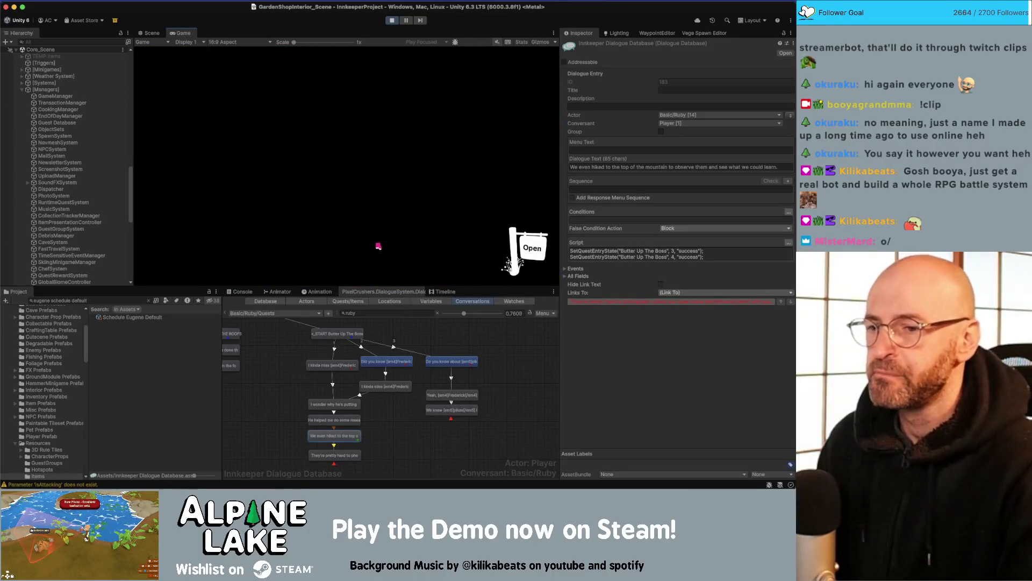
{"action": "key", "text": "w"}
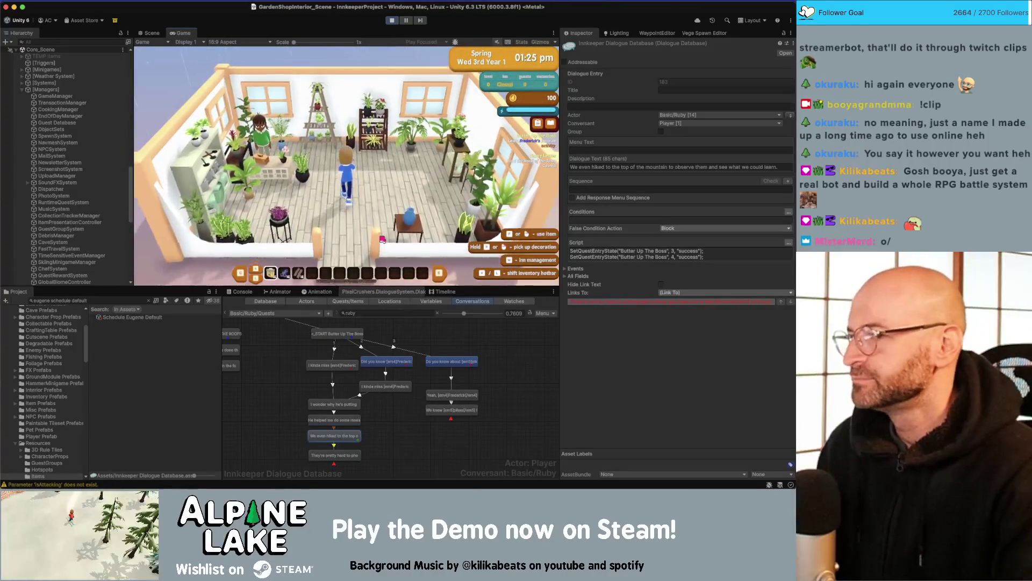
{"action": "key", "text": "a"}
{"action": "key", "text": "e"}
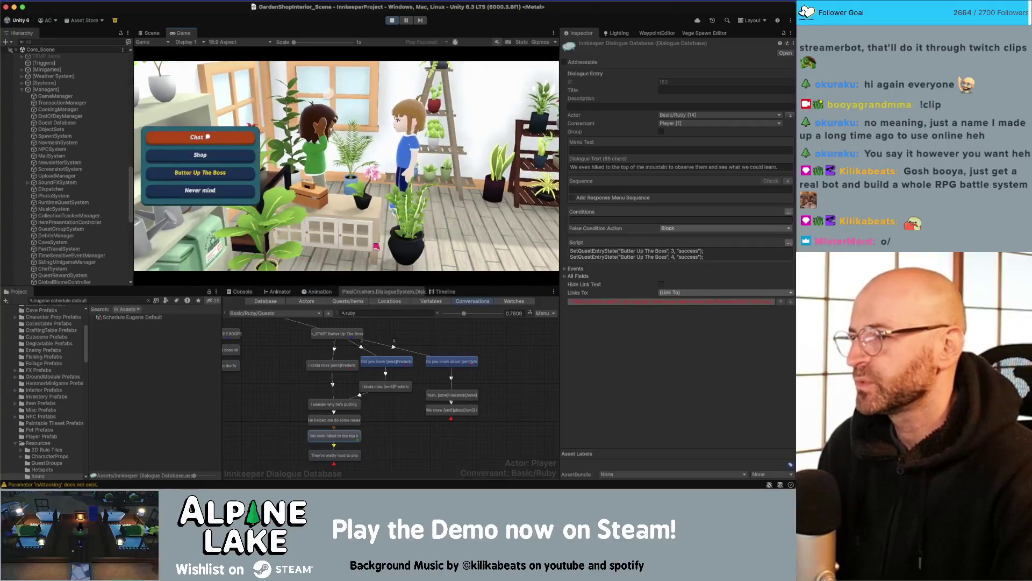
{"action": "left_click", "coordinate": [208, 175]}
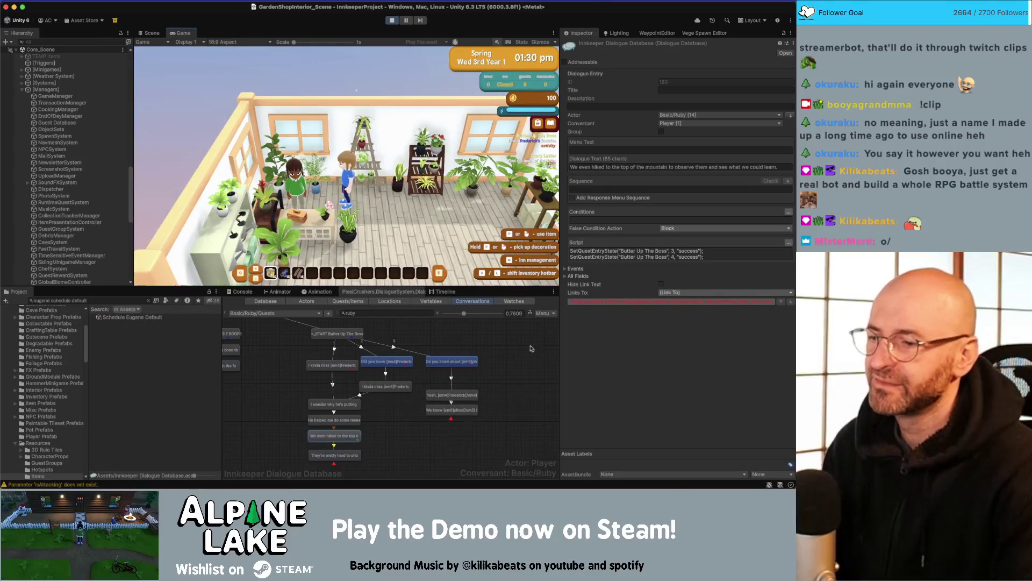
{"action": "left_click", "coordinate": [394, 20]}
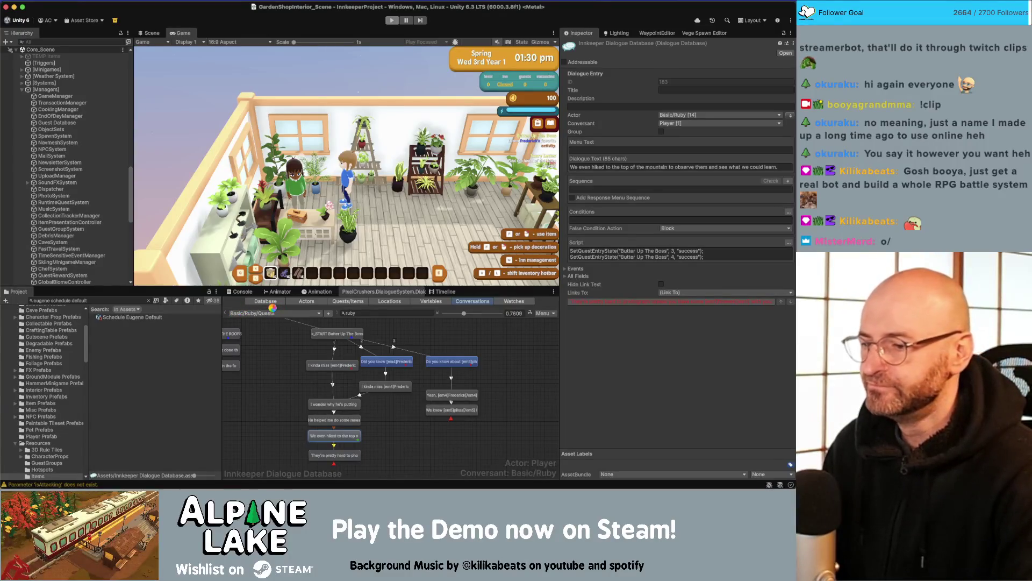
- Copy and paste the 'I wonder why' to 'They're pretty hard' node chain, linking 'I kinda miss' to the copy
{"action": "left_click", "coordinate": [354, 407]}
{"action": "left_click_drag", "start_coordinate": [295, 398], "coordinate": [365, 460]}
{"action": "right_click", "coordinate": [327, 411]}
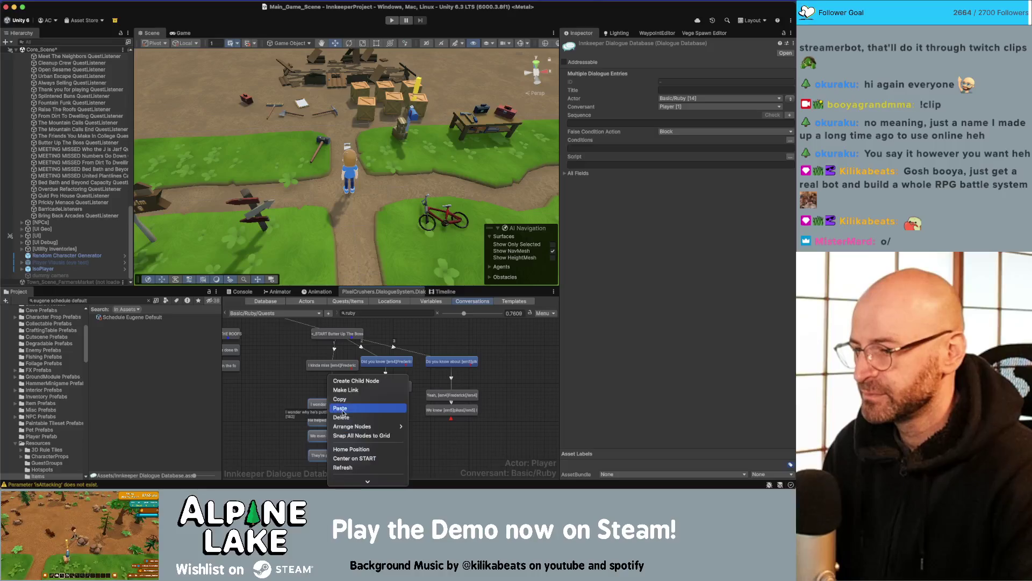
{"action": "left_click", "coordinate": [385, 409]}
{"action": "right_click", "coordinate": [385, 409]}
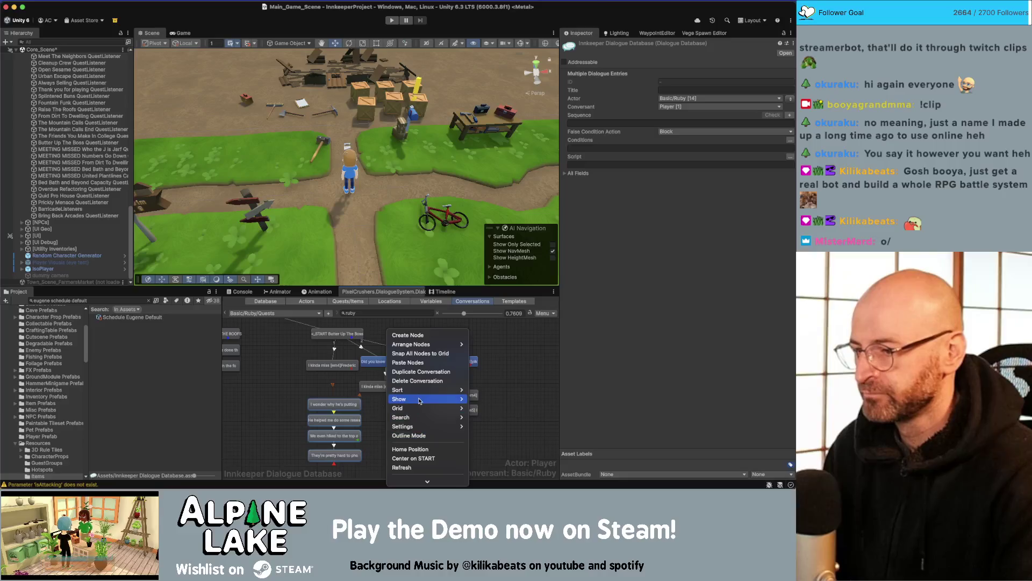
{"action": "left_click", "coordinate": [408, 363]}
{"action": "left_click", "coordinate": [387, 388]}
{"action": "right_click", "coordinate": [387, 387]}
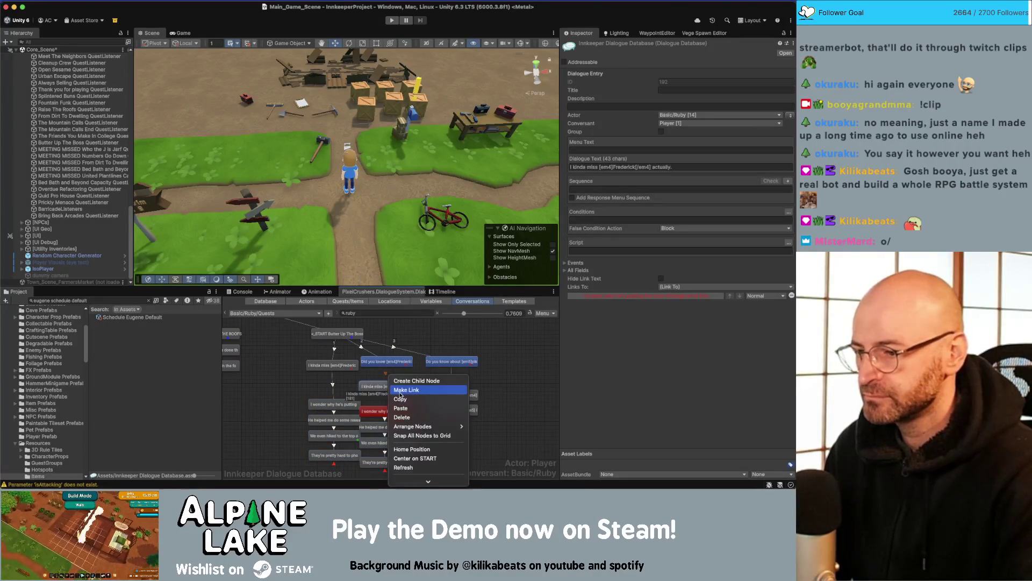
{"action": "left_click", "coordinate": [414, 388]}
{"action": "left_click", "coordinate": [333, 404]}
- Rewrite the copied 'We even hiked to the top' node's script to a SetQuestE call
{"action": "left_click", "coordinate": [386, 419]}
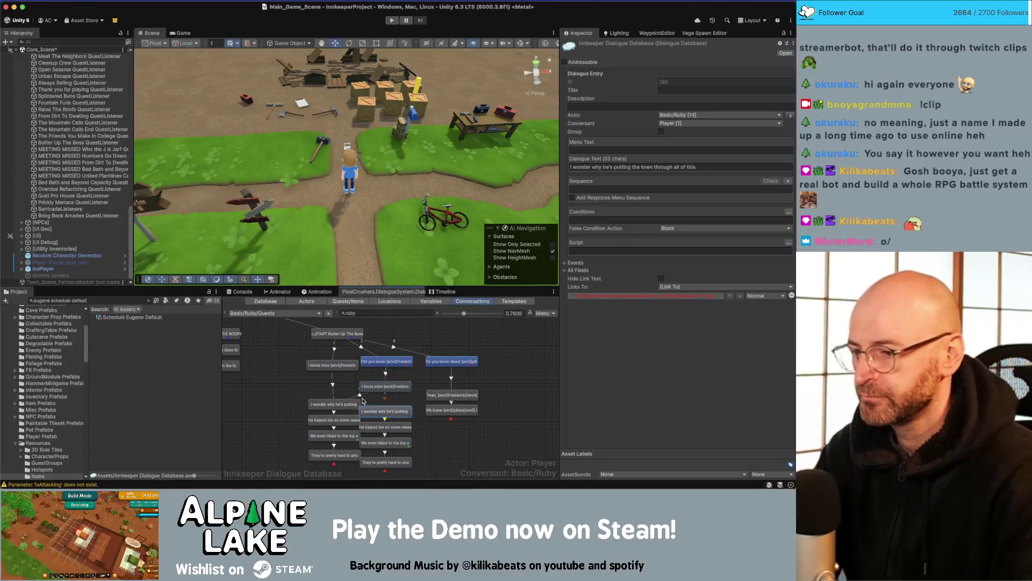
{"action": "left_click", "coordinate": [390, 443]}
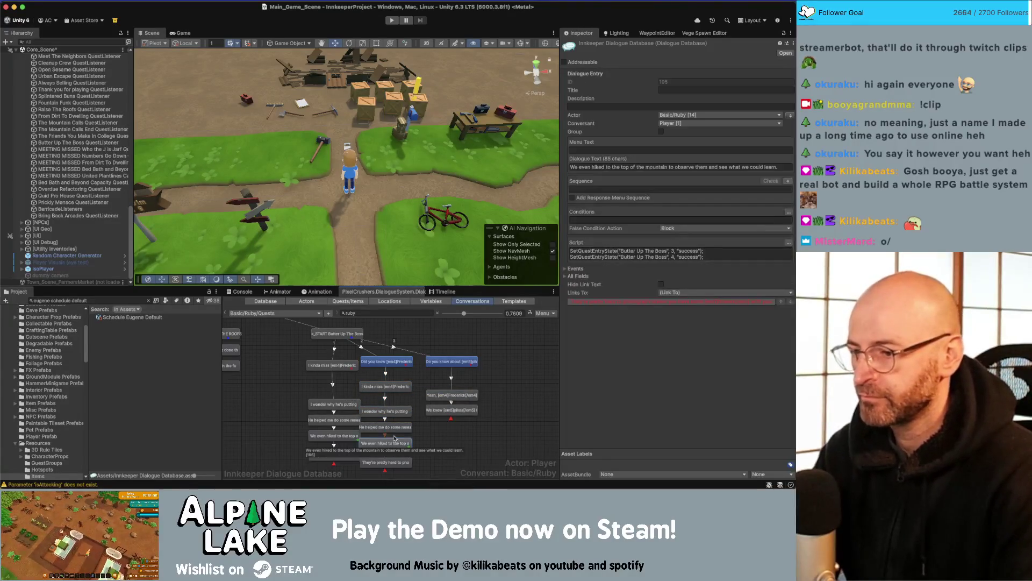
{"action": "double_click", "coordinate": [648, 250]}
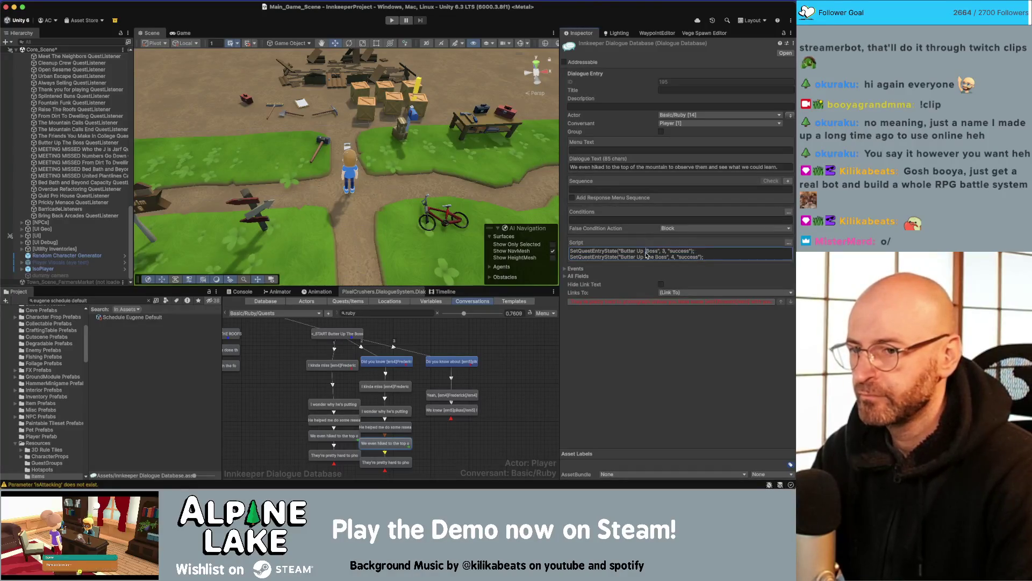
{"action": "key", "text": "ctrl+a"}
{"action": "type", "text": "SetQuestE"}
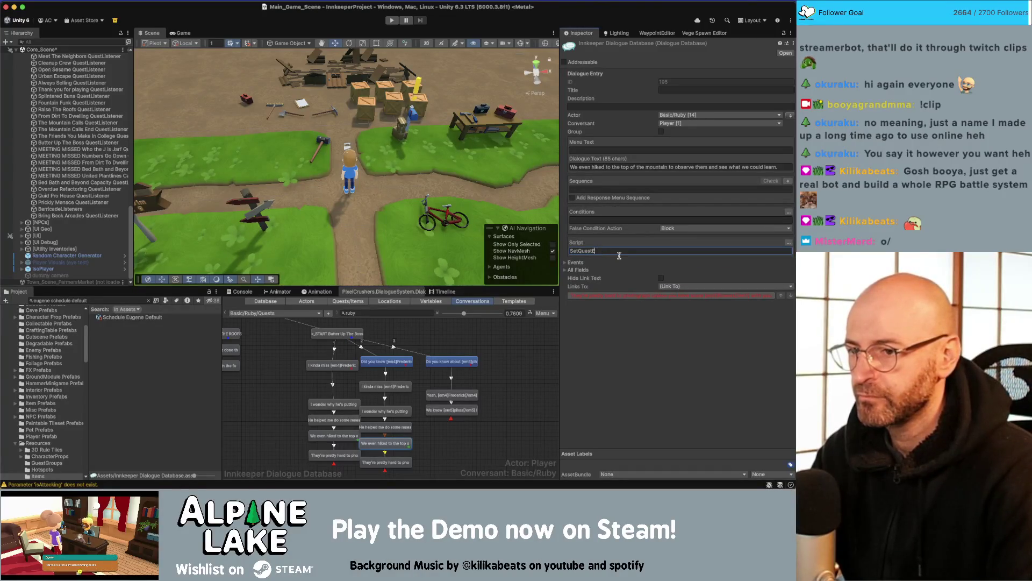
{"action": "left_click", "coordinate": [524, 359]}
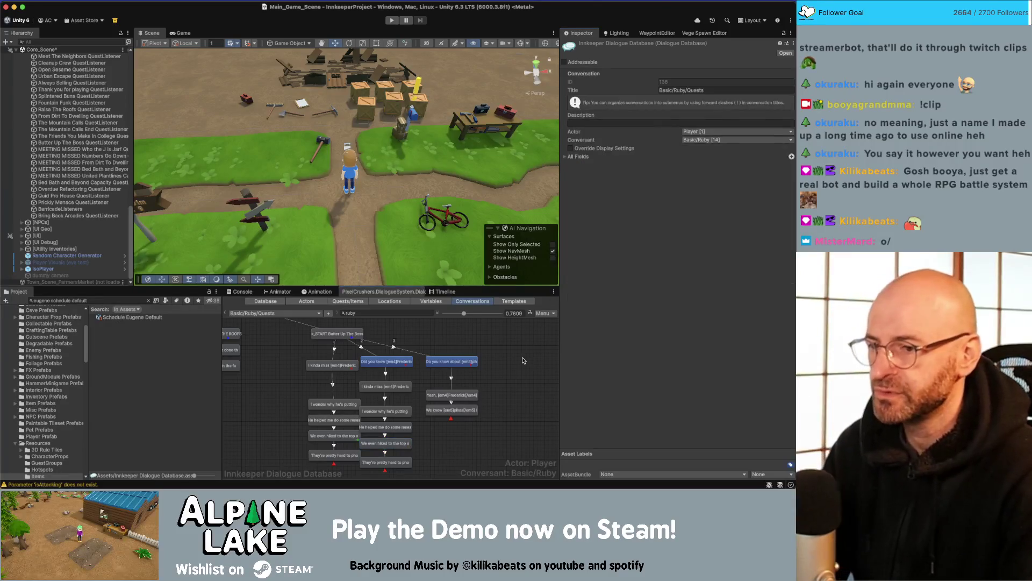
- Align the left reply column and the 'missing Frederick' node, then bring up the conversation list
{"action": "mouse_move", "coordinate": [316, 388]}
{"action": "left_mouse_down"}
{"action": "mouse_move", "coordinate": [301, 468]}
{"action": "mouse_move", "coordinate": [304, 456]}
{"action": "left_mouse_up"}
{"action": "left_click_drag", "start_coordinate": [310, 366], "coordinate": [306, 374]}
{"action": "left_click", "coordinate": [258, 344]}
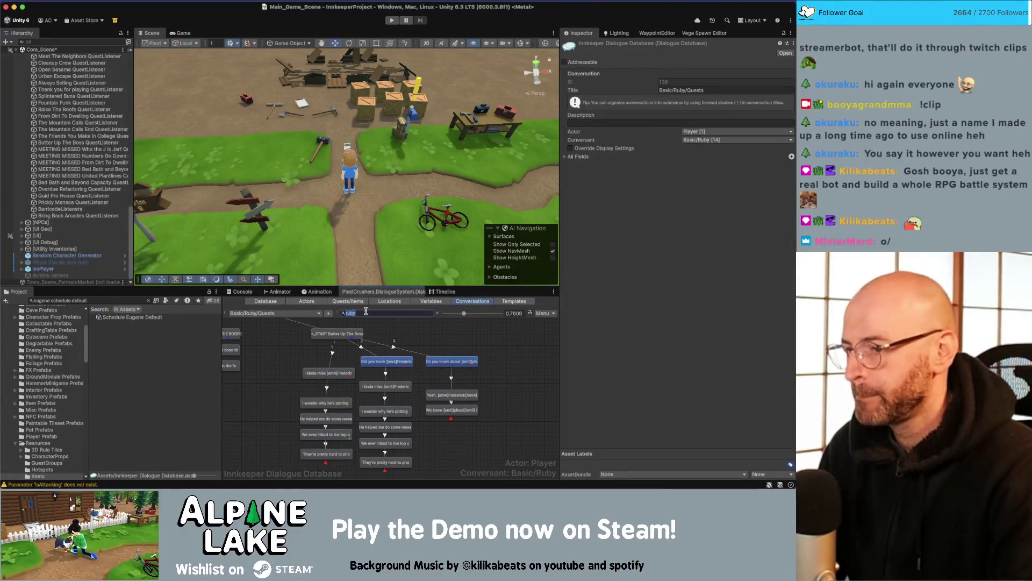
{"action": "type", "text": "ide"}
{"action": "left_click", "coordinate": [305, 314]}
- Switch to Basic/Vic/Quests and shift its middle column of dialogue nodes left
{"action": "mouse_move", "coordinate": [301, 324]}
{"action": "mouse_move", "coordinate": [334, 324]}
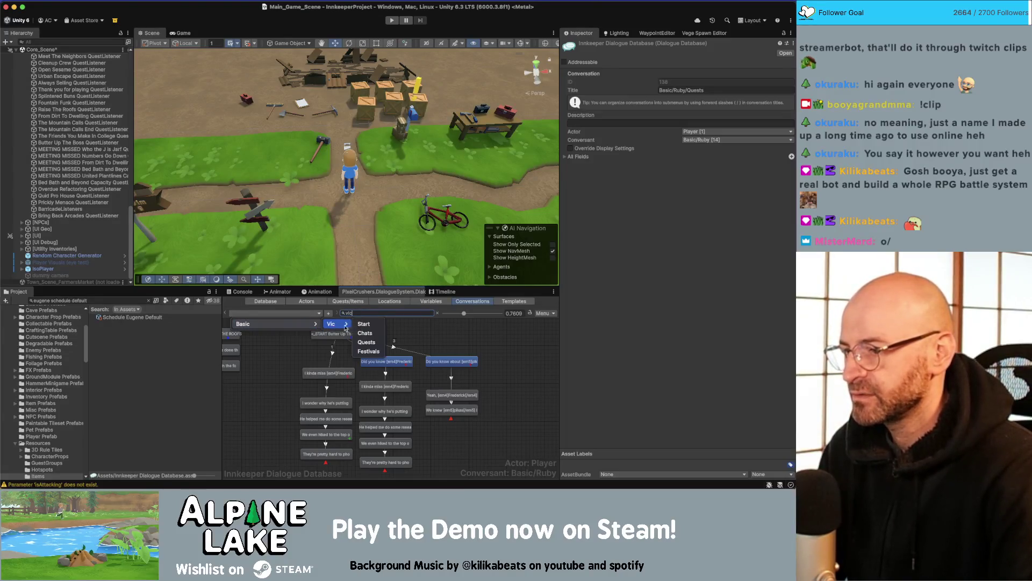
{"action": "left_click", "coordinate": [368, 343]}
{"action": "scroll", "coordinate": [446, 405], "scroll_direction": "down", "scroll_amount": 5}
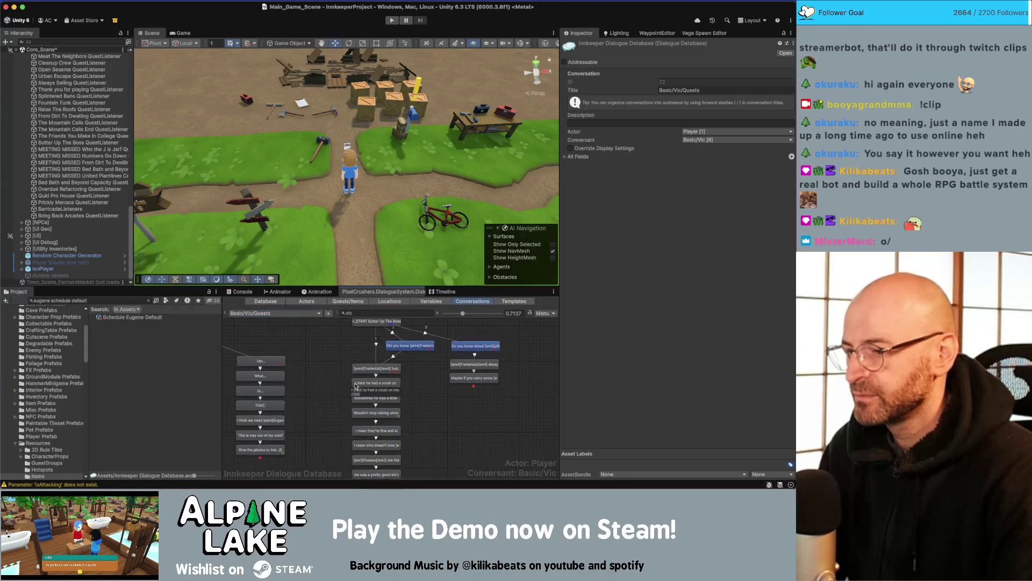
{"action": "mouse_move", "coordinate": [304, 346]}
{"action": "left_mouse_down"}
{"action": "mouse_move", "coordinate": [327, 423]}
{"action": "mouse_move", "coordinate": [378, 461]}
{"action": "left_mouse_up"}
{"action": "left_click_drag", "start_coordinate": [342, 354], "coordinate": [330, 355]}
- Snap all nodes in Vic's Quests graph to the grid and nudge the selected column
{"action": "right_click", "coordinate": [336, 356]}
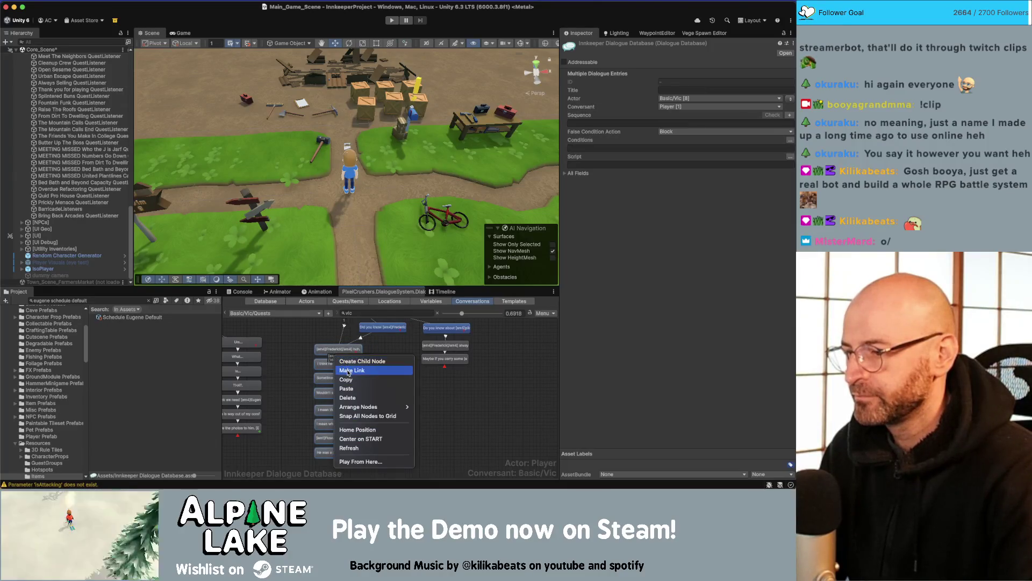
{"action": "left_click", "coordinate": [390, 416]}
{"action": "right_click", "coordinate": [390, 415]}
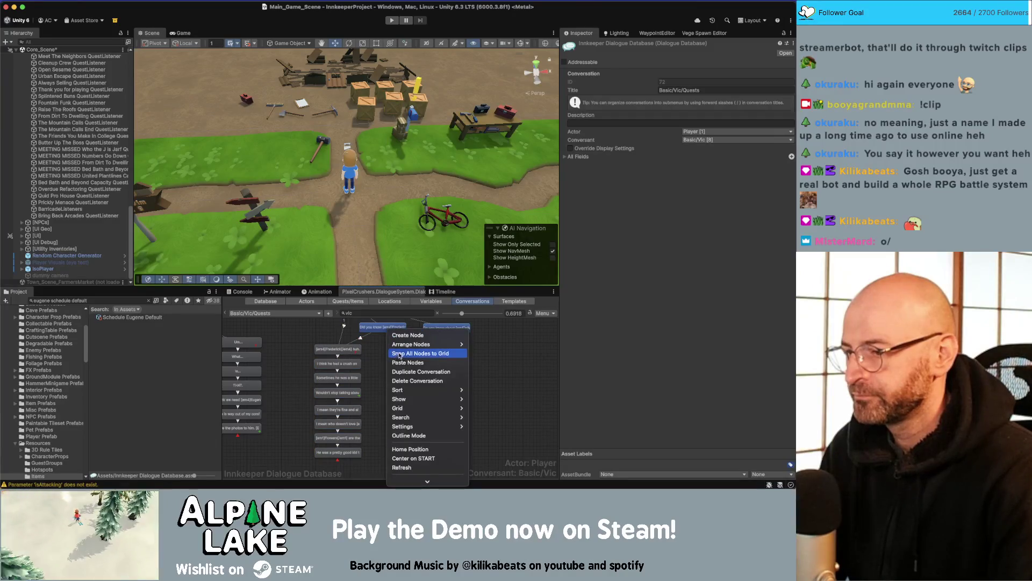
{"action": "left_click", "coordinate": [399, 353]}
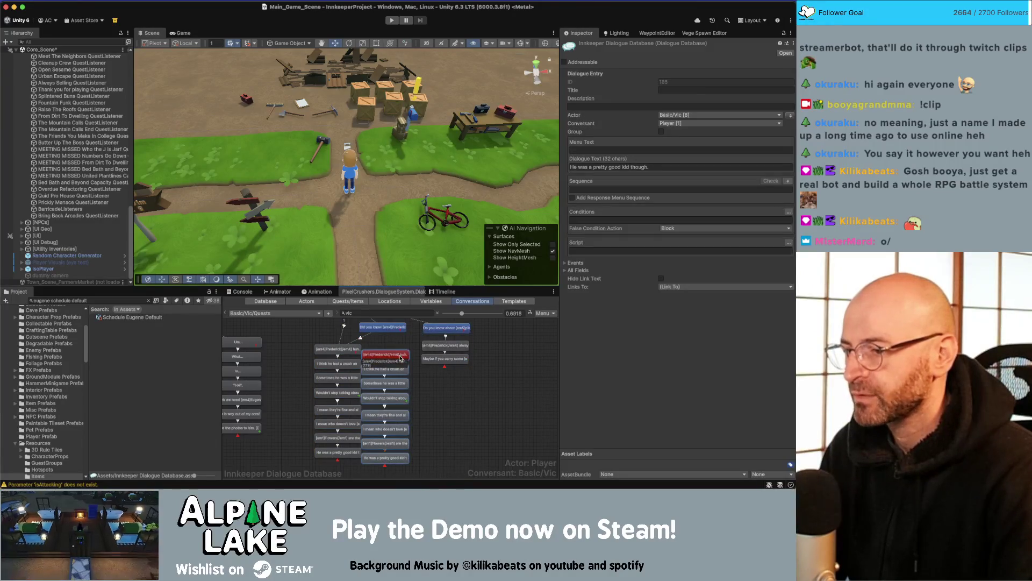
{"action": "left_click_drag", "start_coordinate": [400, 357], "coordinate": [405, 356]}
- Link the player's Frederick question node to Vic's 'Frederick huh.' reply
{"action": "right_click", "coordinate": [382, 329]}
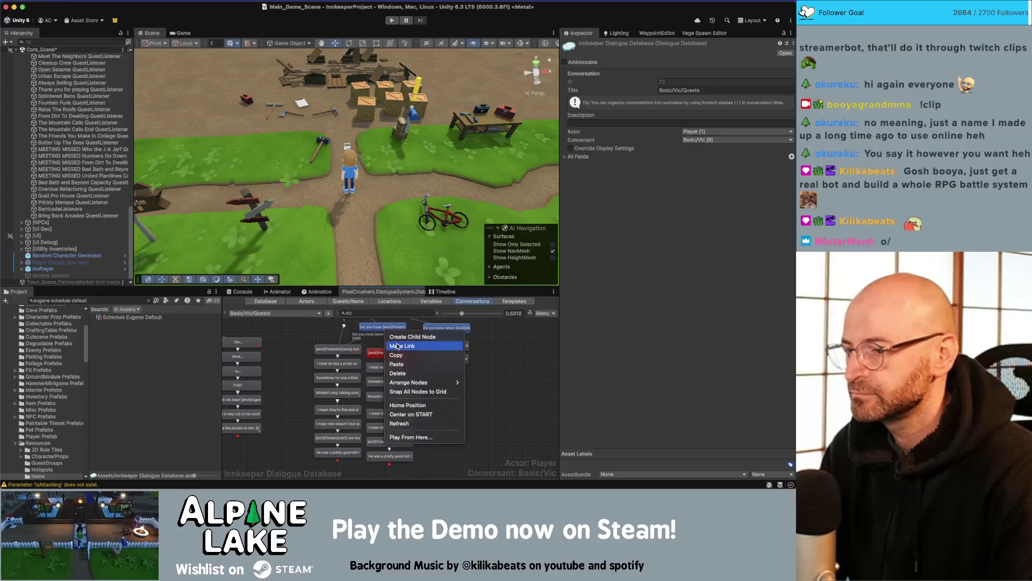
{"action": "left_click", "coordinate": [359, 341]}
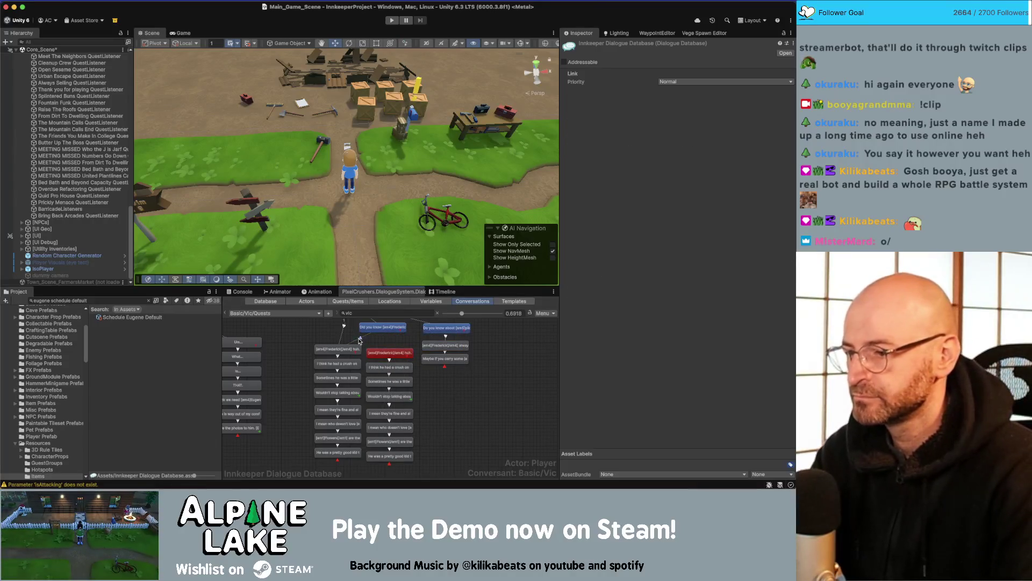
{"action": "right_click", "coordinate": [382, 333]}
{"action": "left_click", "coordinate": [395, 348]}
{"action": "left_click", "coordinate": [403, 356]}
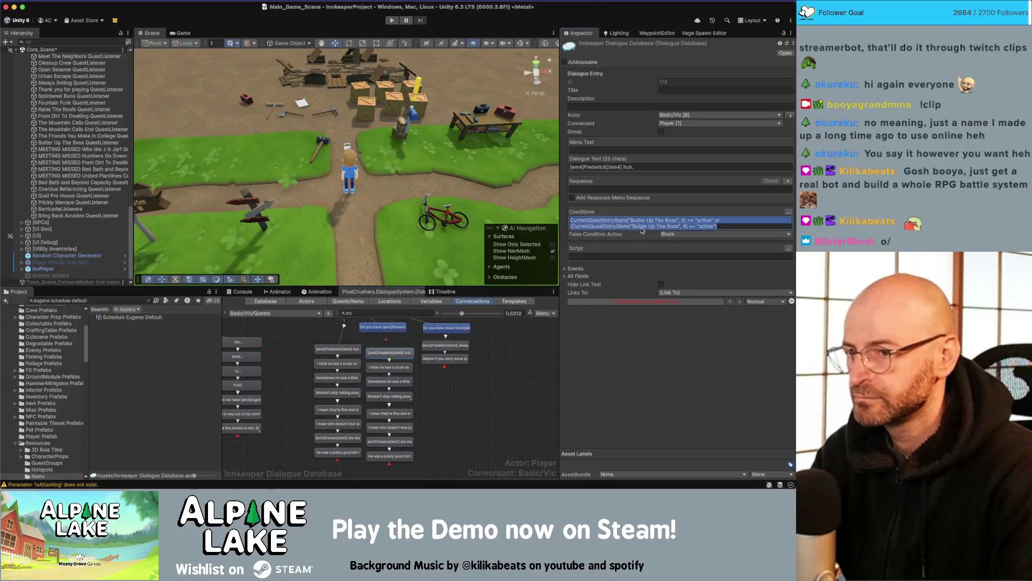
- Check a reply node's quest script, then enter Play mode to test the dialogue
{"action": "left_click", "coordinate": [400, 388]}
{"action": "left_click", "coordinate": [398, 396]}
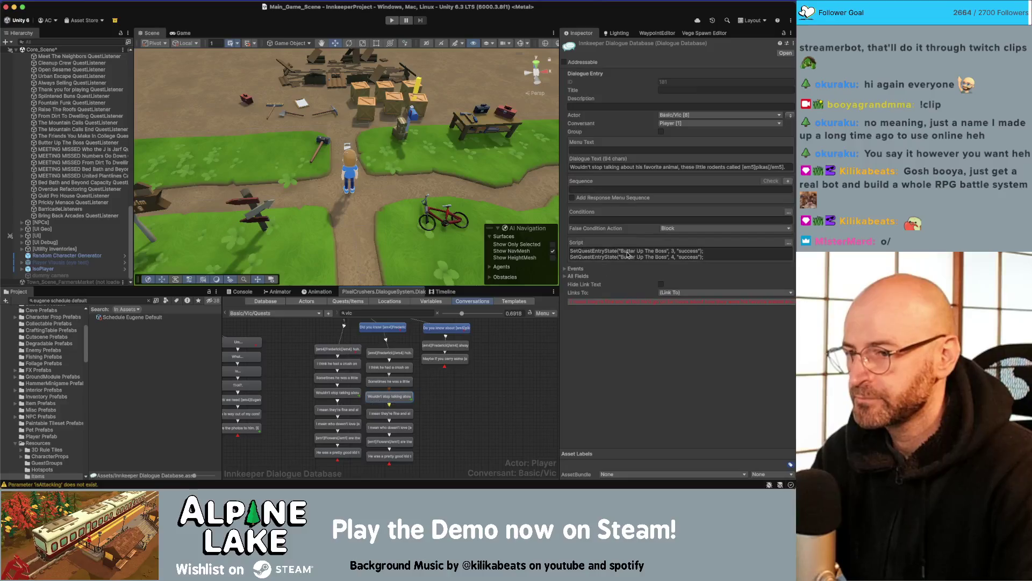
{"action": "left_click", "coordinate": [478, 397]}
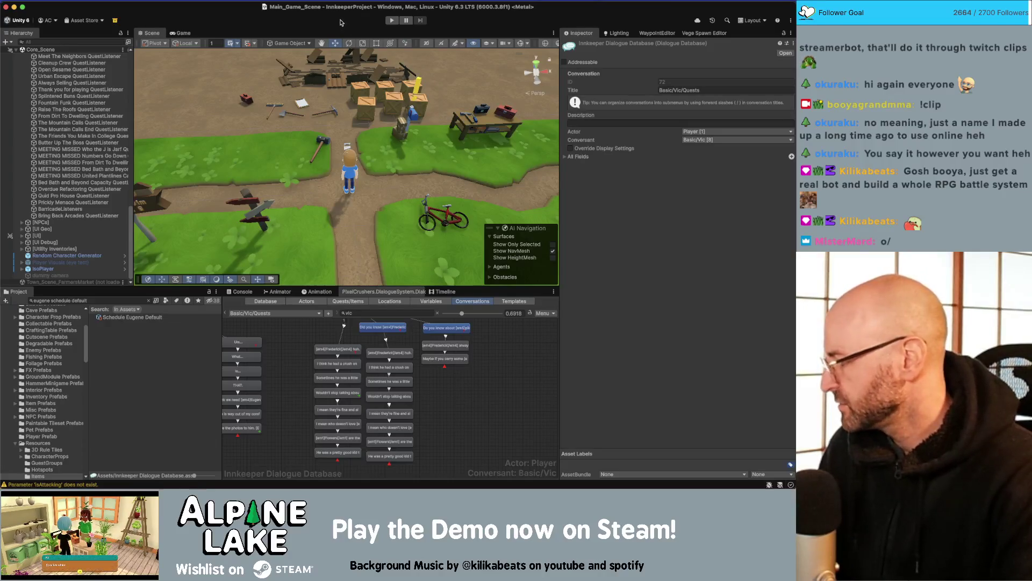
{"action": "left_click", "coordinate": [391, 21]}
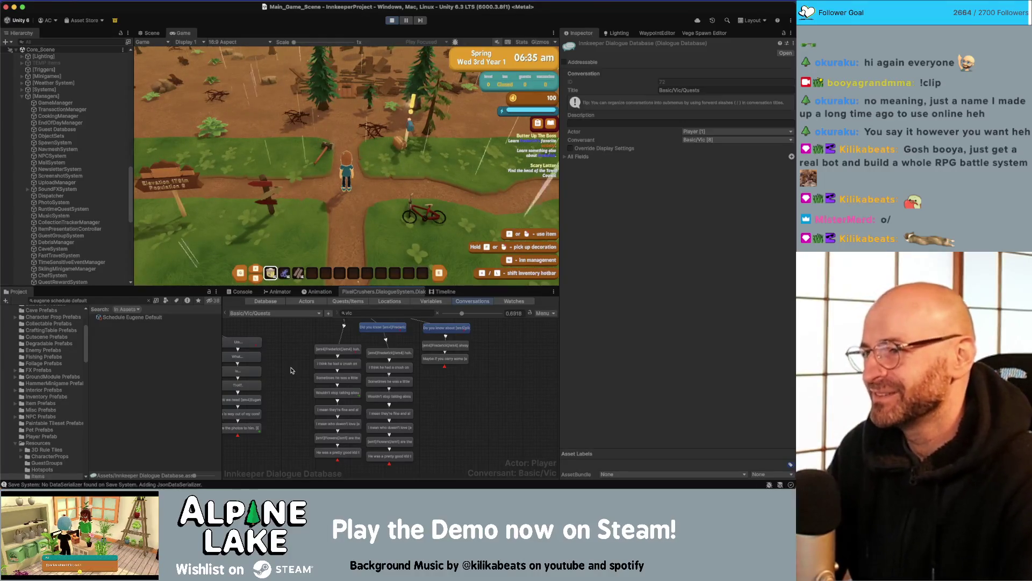
- Walk the player north into town, dismiss the using-items tutorial, and talk to the nearby villager
{"action": "key", "text": "w"}
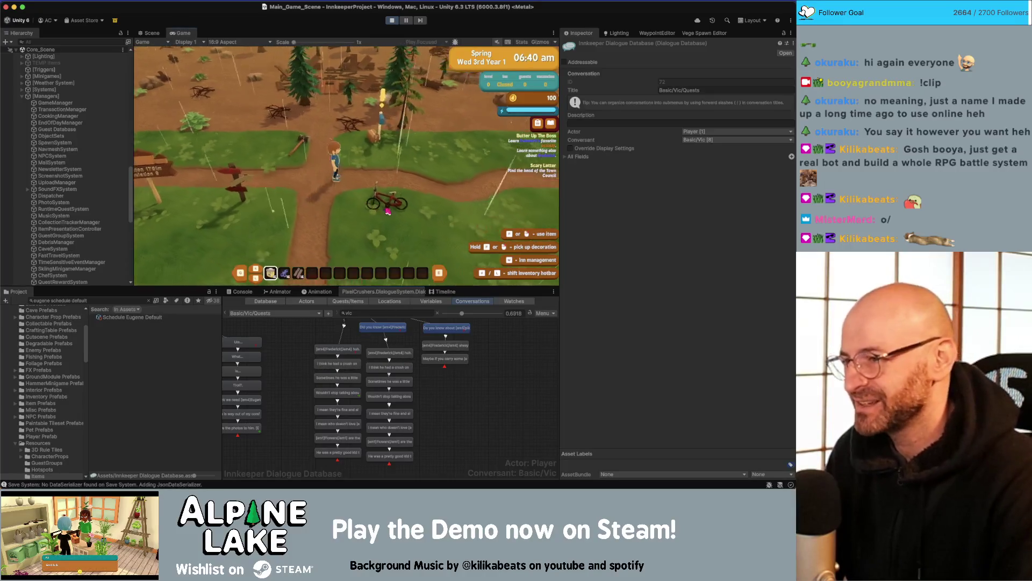
{"action": "key", "text": "w"}
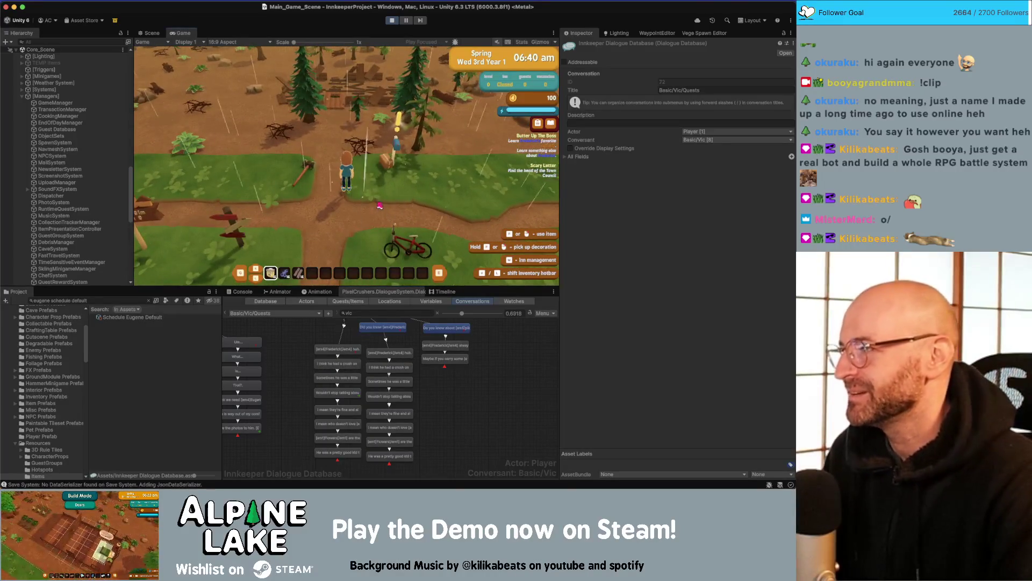
{"action": "key", "text": "w"}
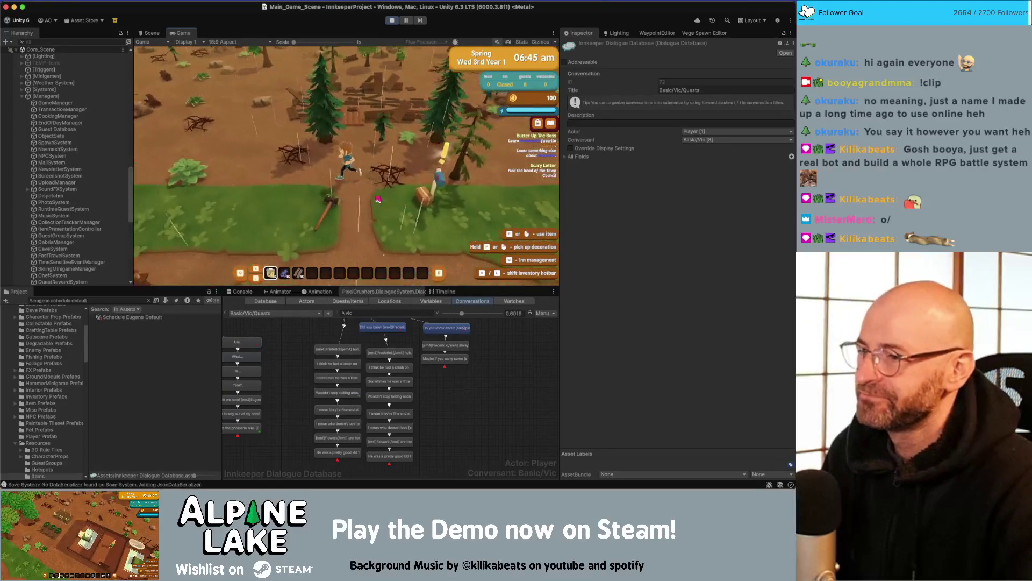
{"action": "left_click", "coordinate": [374, 210]}
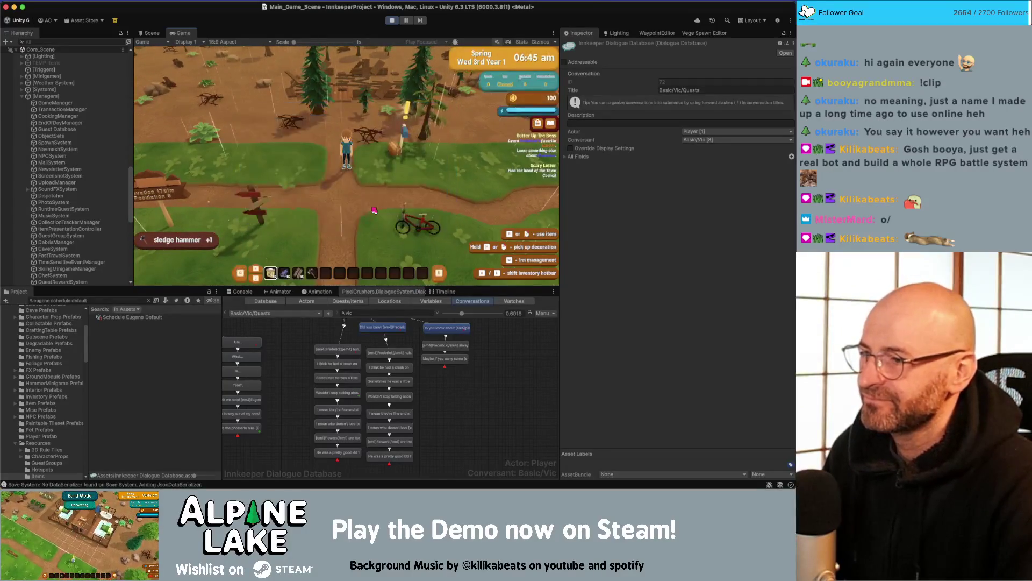
{"action": "key", "text": "w"}
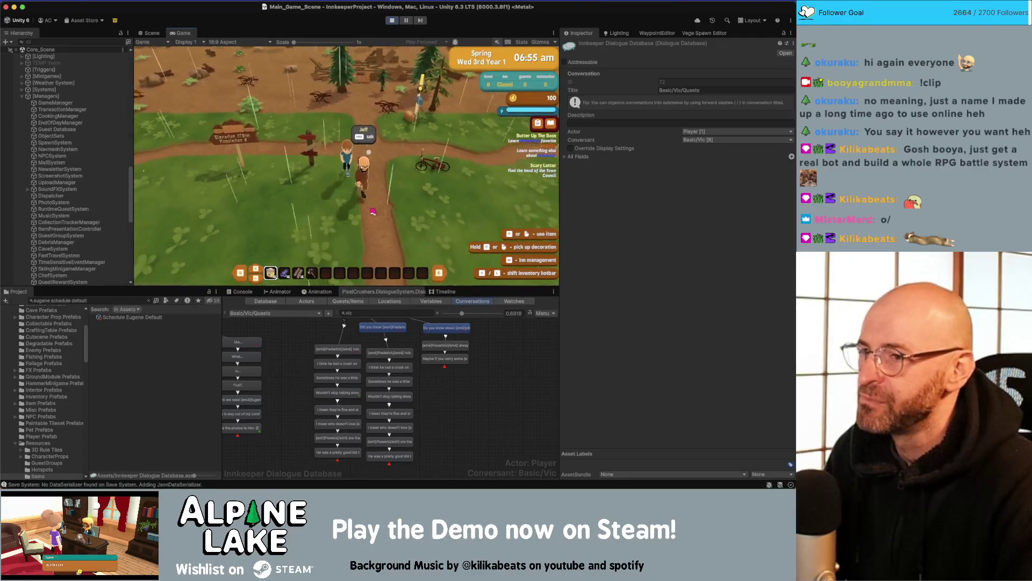
{"action": "key", "text": "e"}
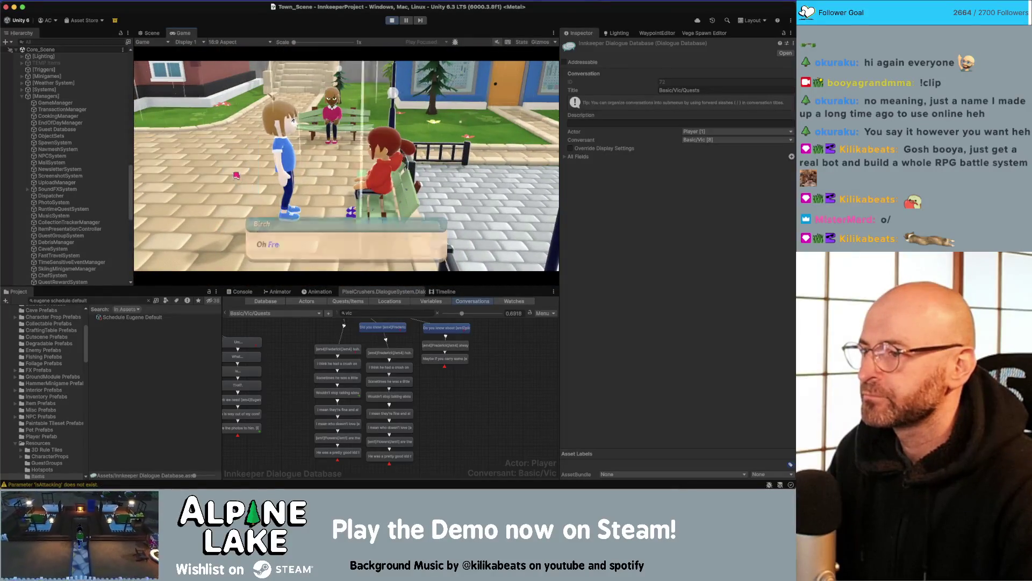
- Finish the villager's dialogue and walk up the stone stairs to the antique store door
{"action": "left_click", "coordinate": [268, 242]}
{"action": "key", "text": "w"}
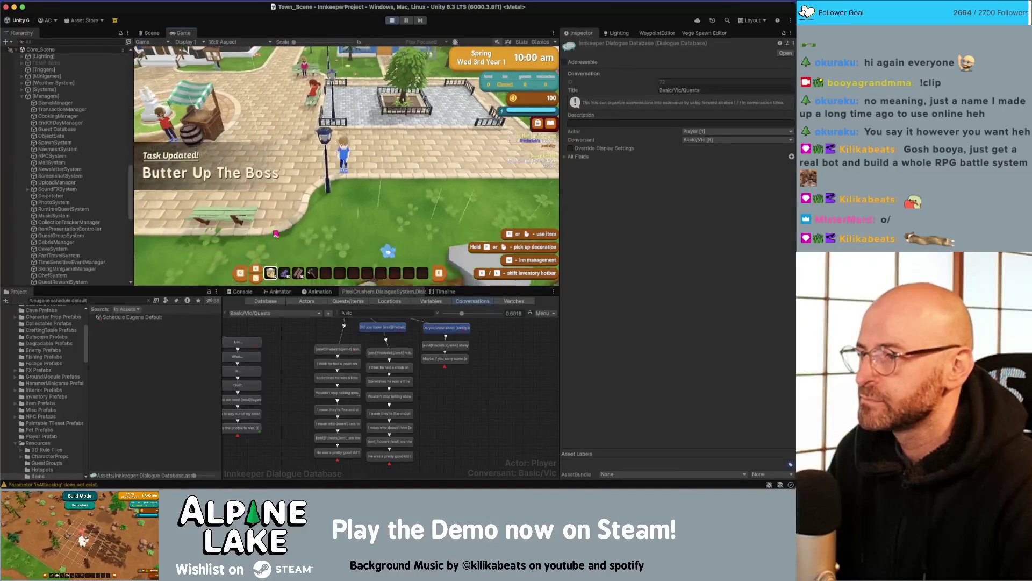
{"action": "key", "text": "w"}
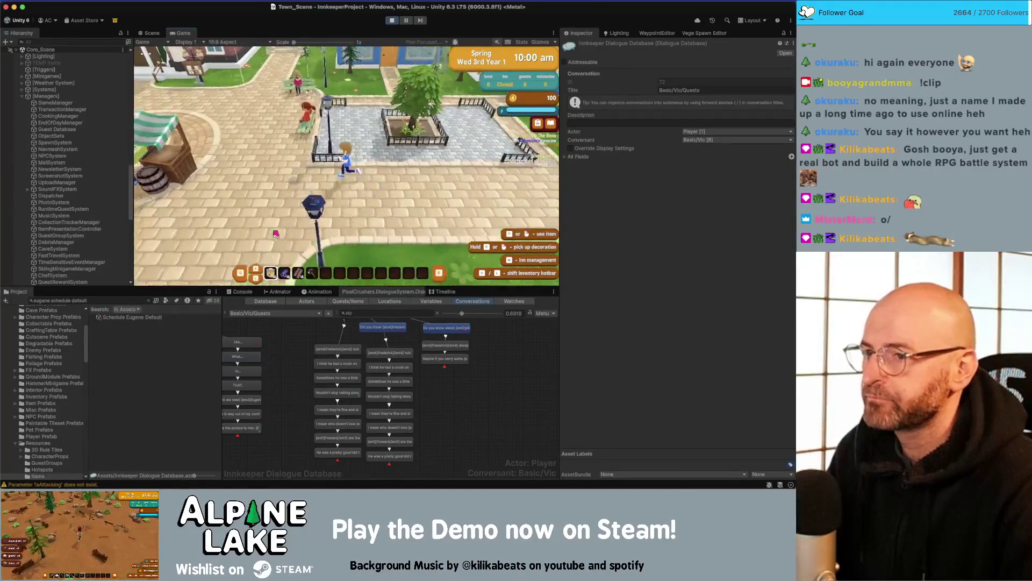
{"action": "key", "text": "w"}
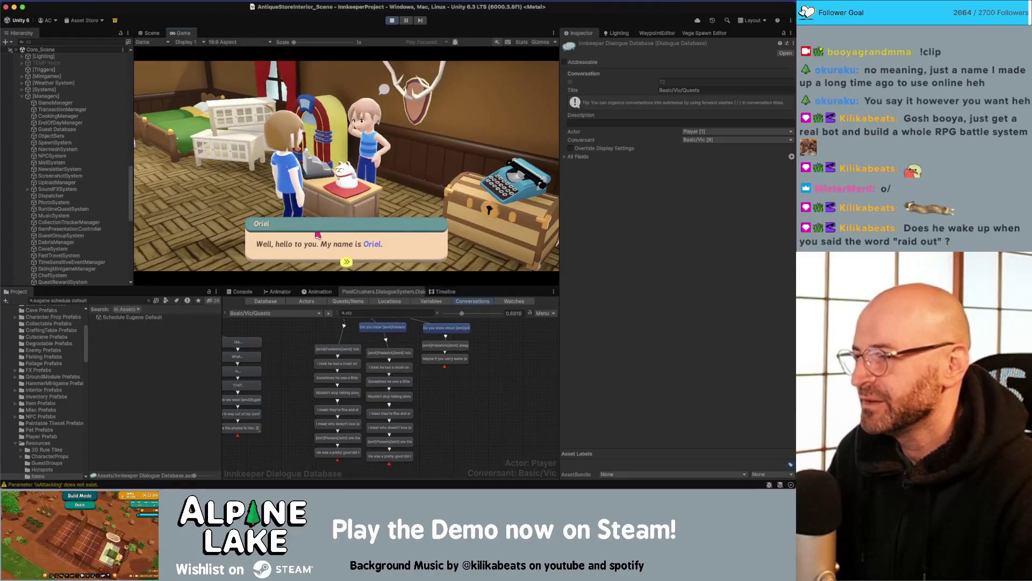
- Choose Butter Up The Boss with the shop owner, click through the lines, and stop the game
{"action": "left_click", "coordinate": [318, 238]}
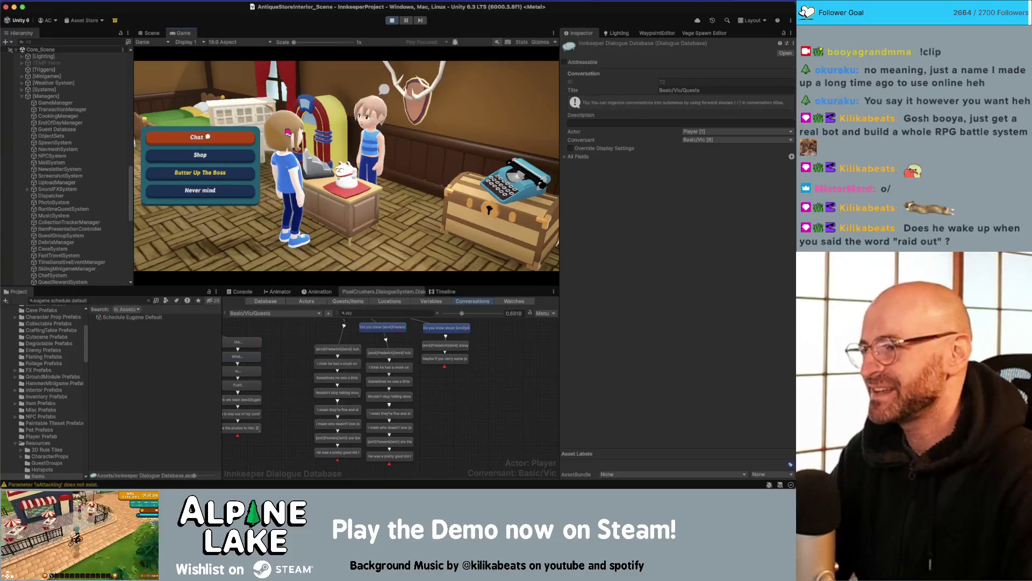
{"action": "left_click", "coordinate": [245, 176]}
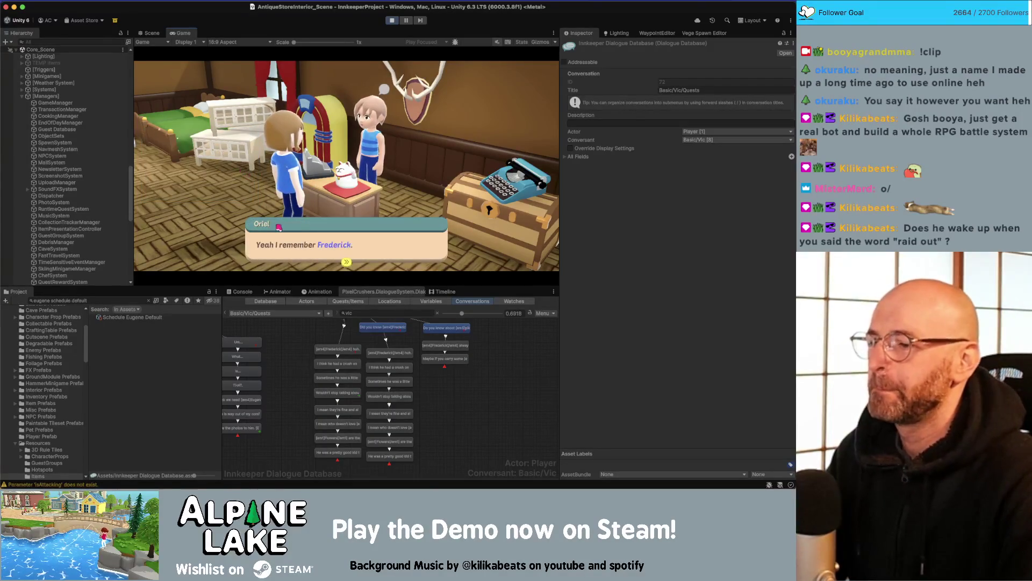
{"action": "left_click", "coordinate": [300, 250]}
{"action": "left_click", "coordinate": [300, 249]}
{"action": "left_click", "coordinate": [300, 248]}
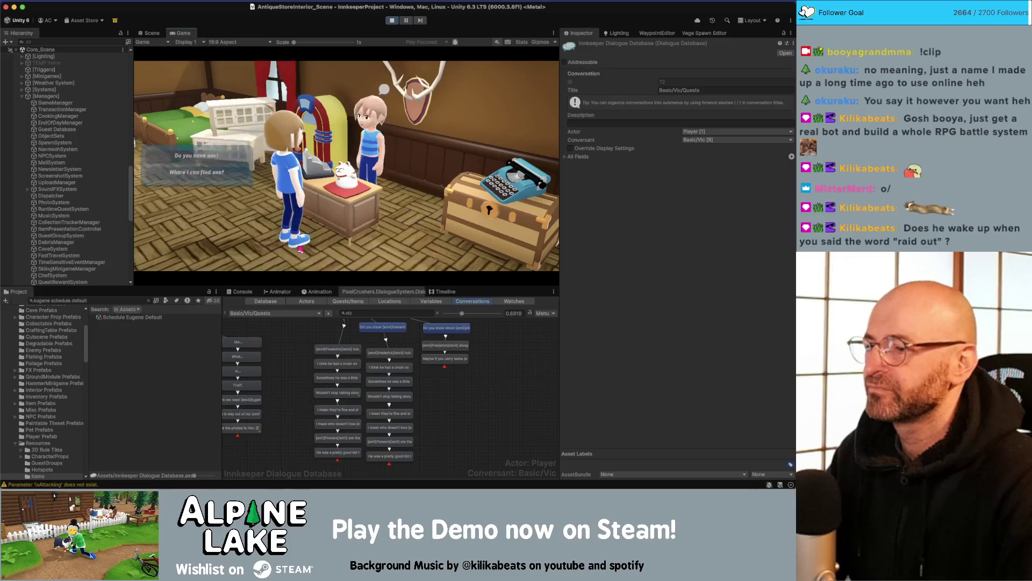
{"action": "left_click", "coordinate": [300, 248]}
{"action": "left_click", "coordinate": [299, 248]}
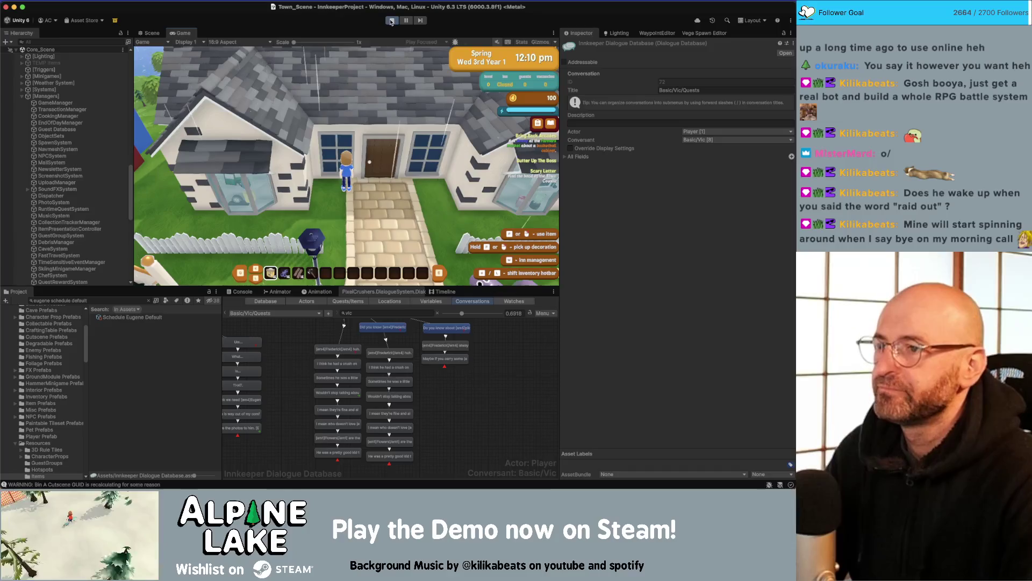
{"action": "key", "text": "super+p"}
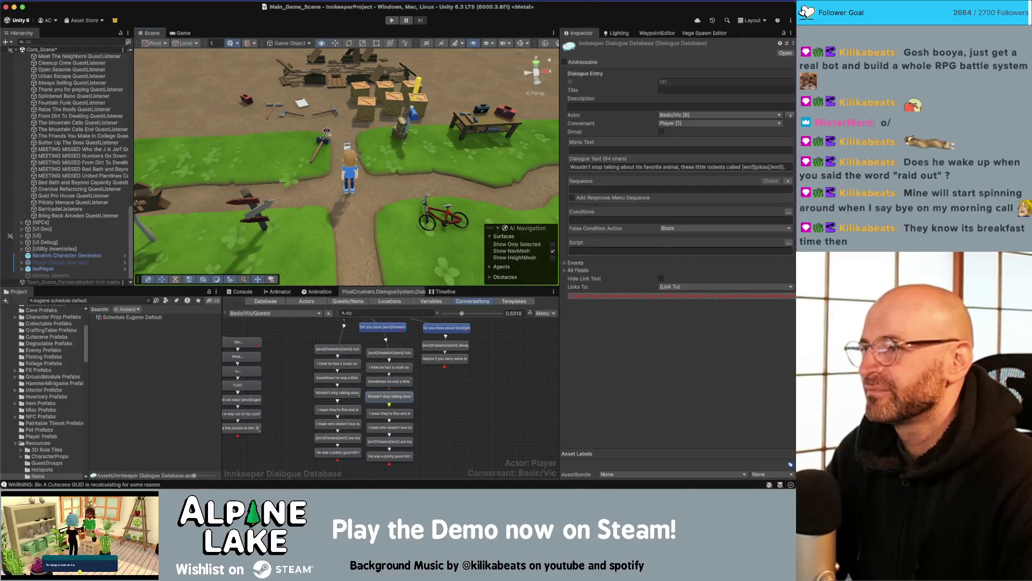
- Open the Schedule Eugene Default asset and view its favorite animal dialogue entry
{"action": "scroll", "coordinate": [326, 130], "scroll_direction": "down", "scroll_amount": 10}
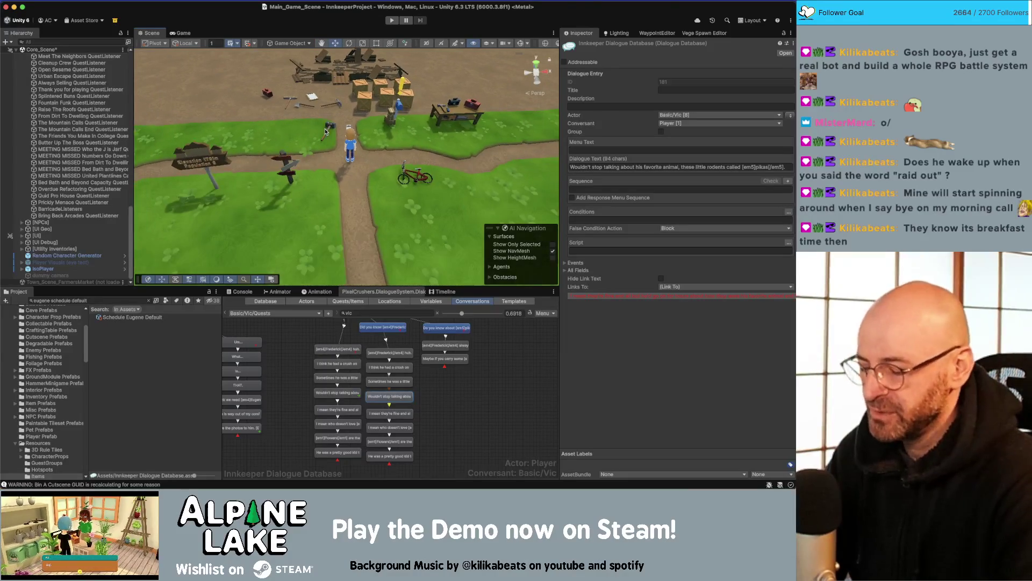
{"action": "mouse_move", "coordinate": [327, 131]}
{"action": "left_mouse_down"}
{"action": "mouse_move", "coordinate": [289, 96]}
{"action": "mouse_move", "coordinate": [265, 150]}
{"action": "left_mouse_up"}
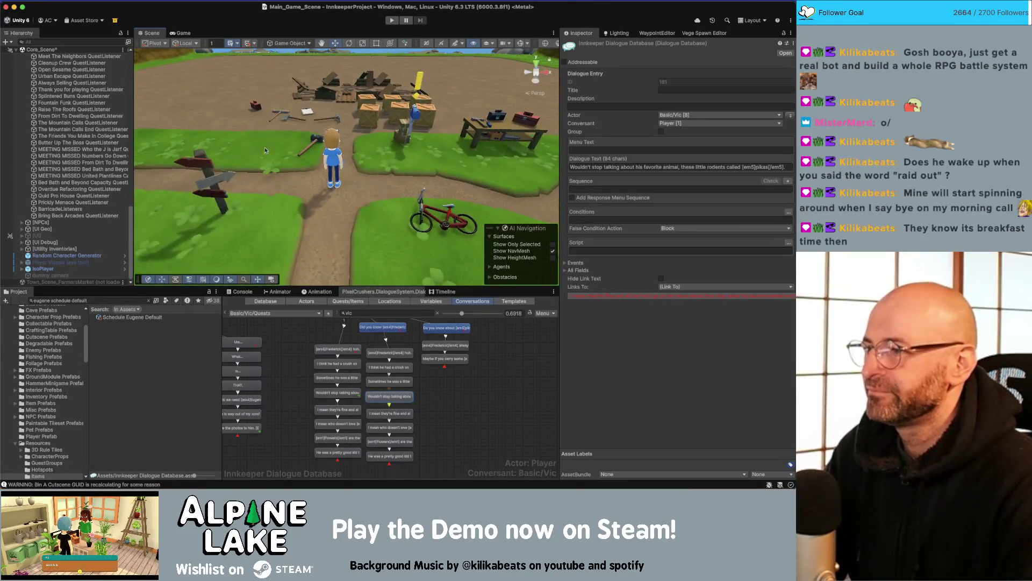
{"action": "left_click", "coordinate": [134, 317]}
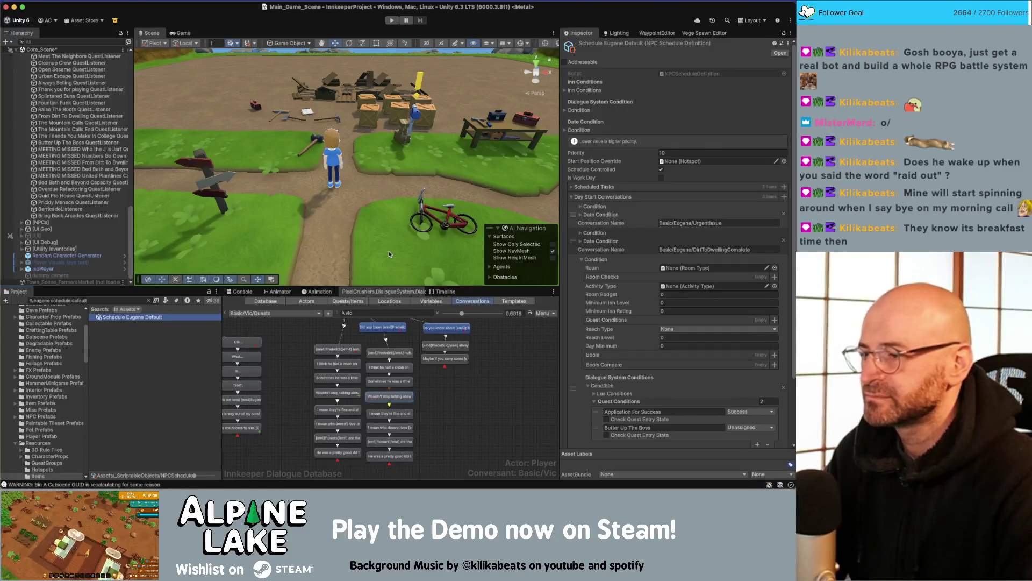
{"action": "left_click", "coordinate": [279, 331]}
{"action": "scroll", "coordinate": [104, 232], "scroll_direction": "up", "scroll_amount": 4}
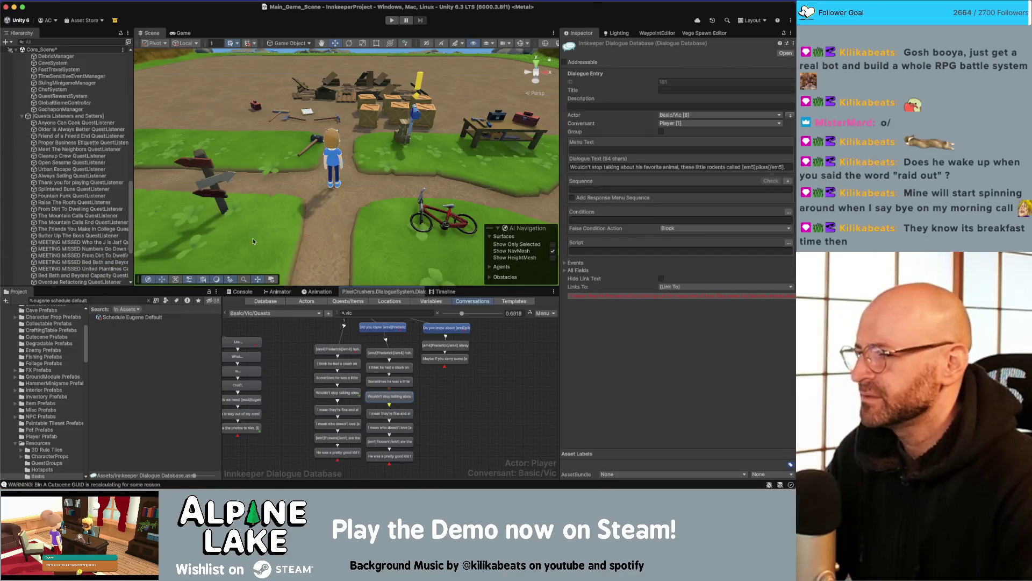
- Select the Friend of a Friend End listener, then the Butter Up The Boss QuestListener
{"action": "left_click", "coordinate": [79, 137]}
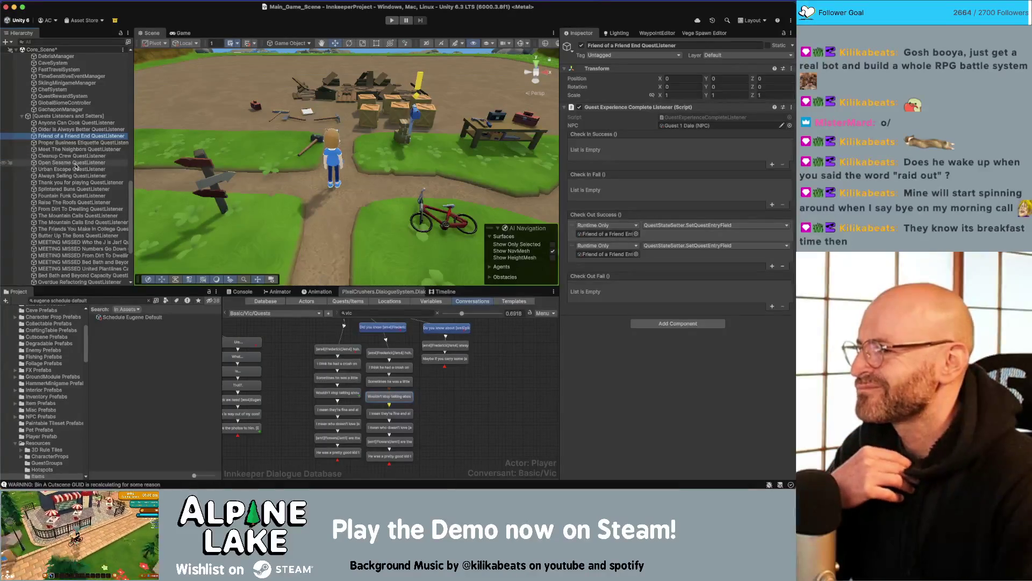
{"action": "scroll", "coordinate": [78, 222], "scroll_direction": "down", "scroll_amount": 1}
{"action": "left_click", "coordinate": [79, 228]}
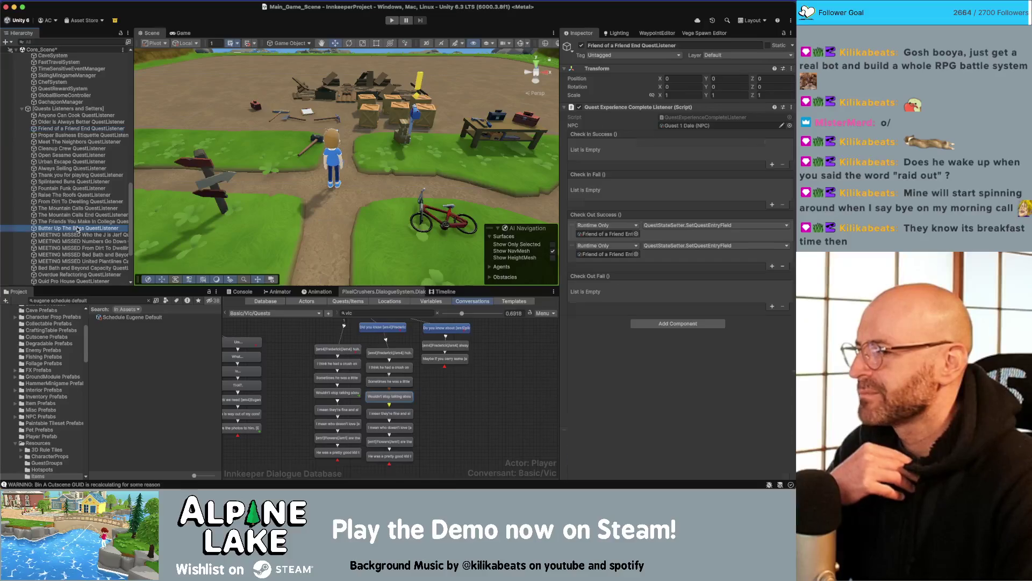
{"action": "scroll", "coordinate": [77, 223], "scroll_direction": "down", "scroll_amount": 7}
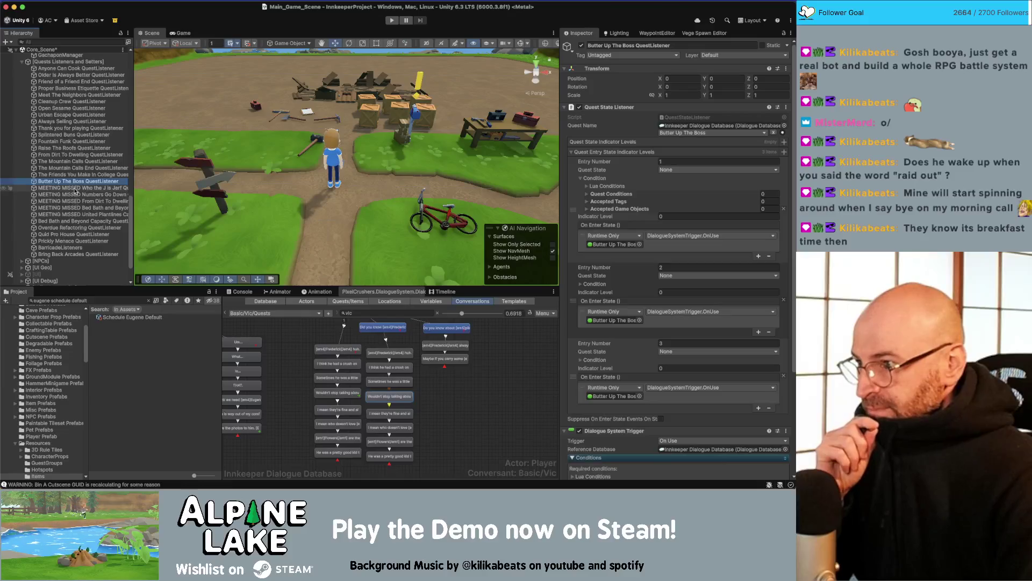
- Move the listener below BarricadeListeners, set Entries 1–3 quest state to Success, and start Play mode
{"action": "left_click_drag", "start_coordinate": [76, 182], "coordinate": [64, 251]}
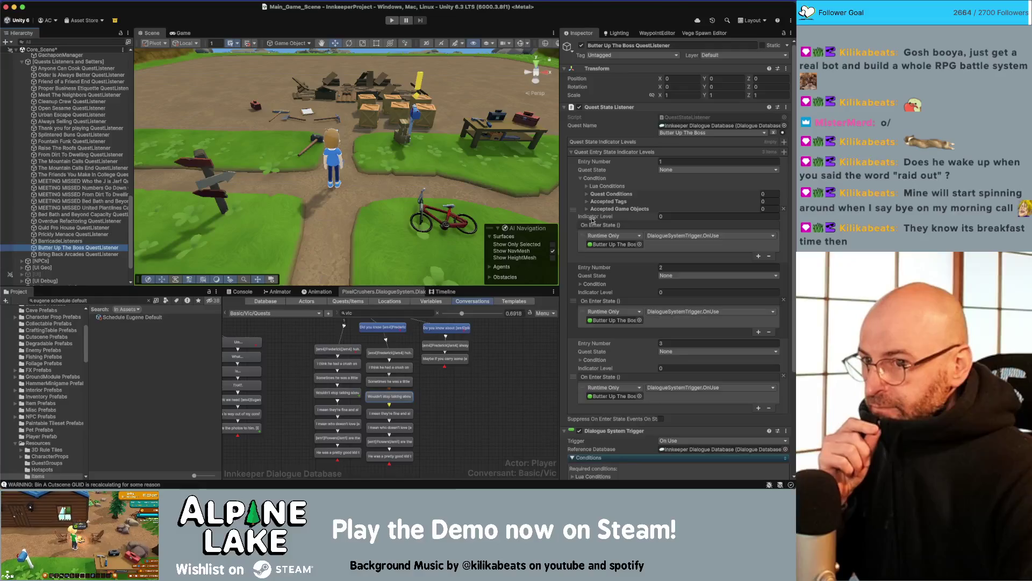
{"action": "left_click", "coordinate": [668, 170]}
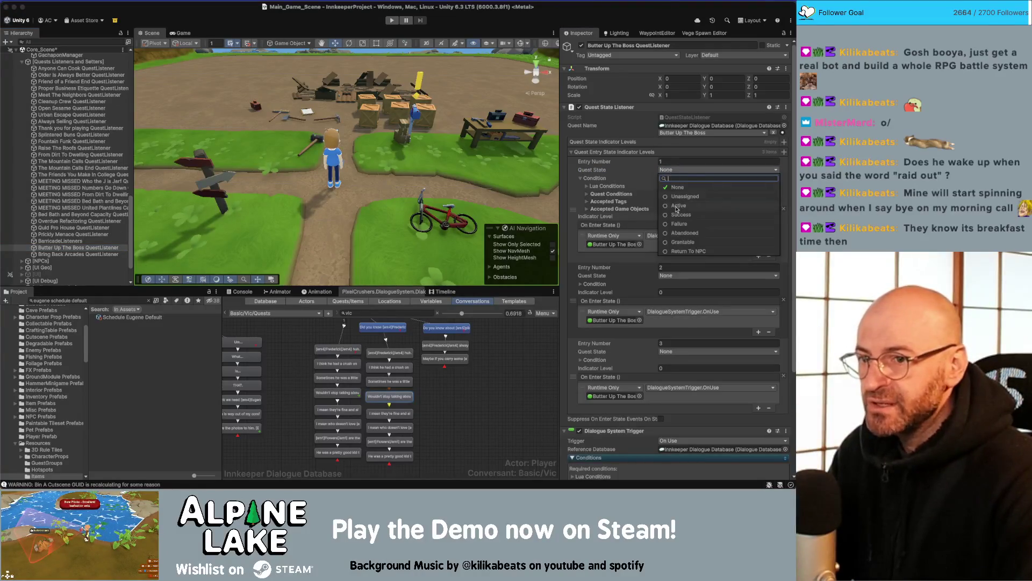
{"action": "left_click", "coordinate": [680, 215]}
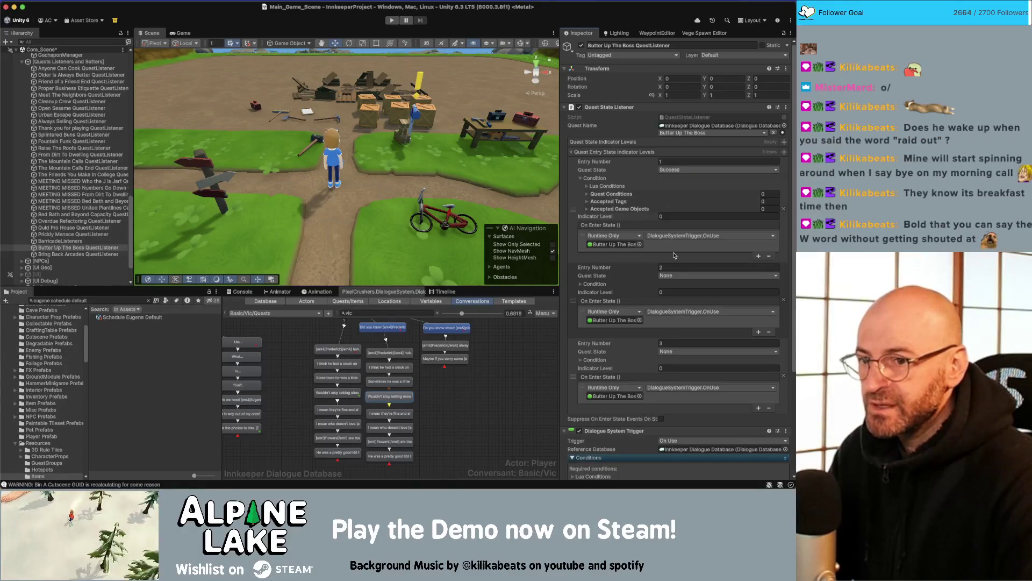
{"action": "left_click", "coordinate": [671, 275]}
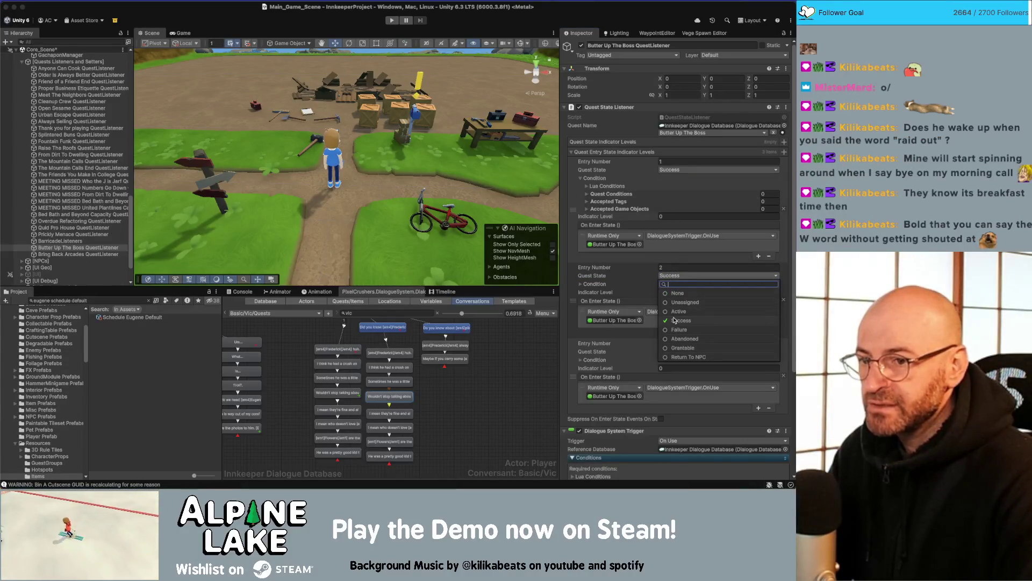
{"action": "left_click", "coordinate": [675, 320]}
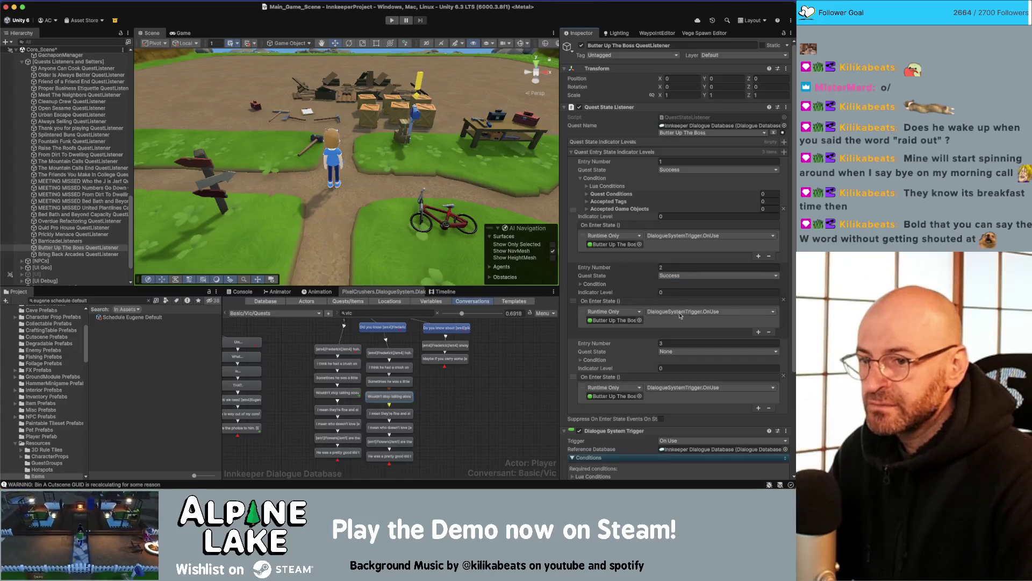
{"action": "left_click", "coordinate": [675, 352]}
{"action": "left_click", "coordinate": [681, 397]}
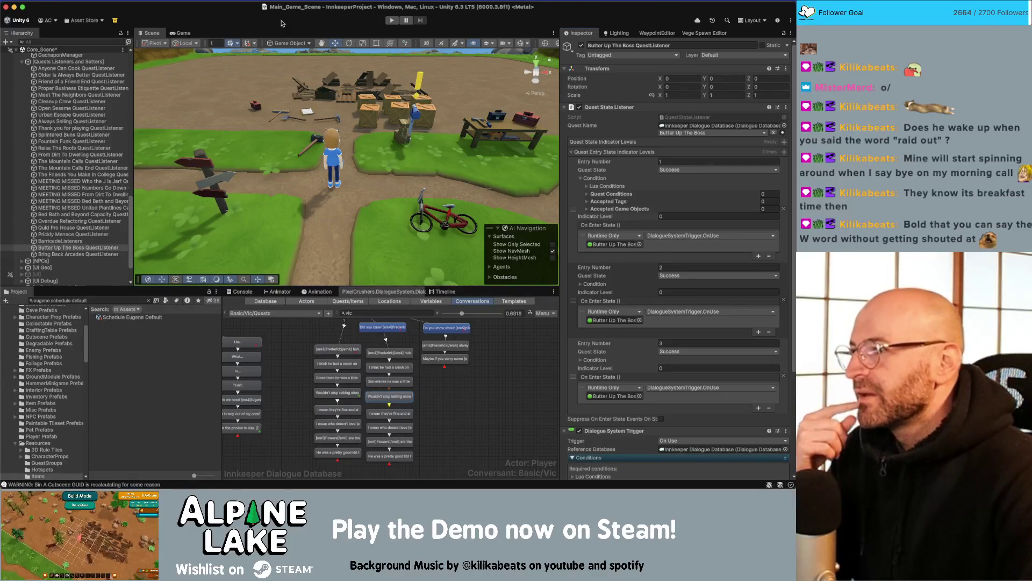
{"action": "left_click", "coordinate": [391, 22]}
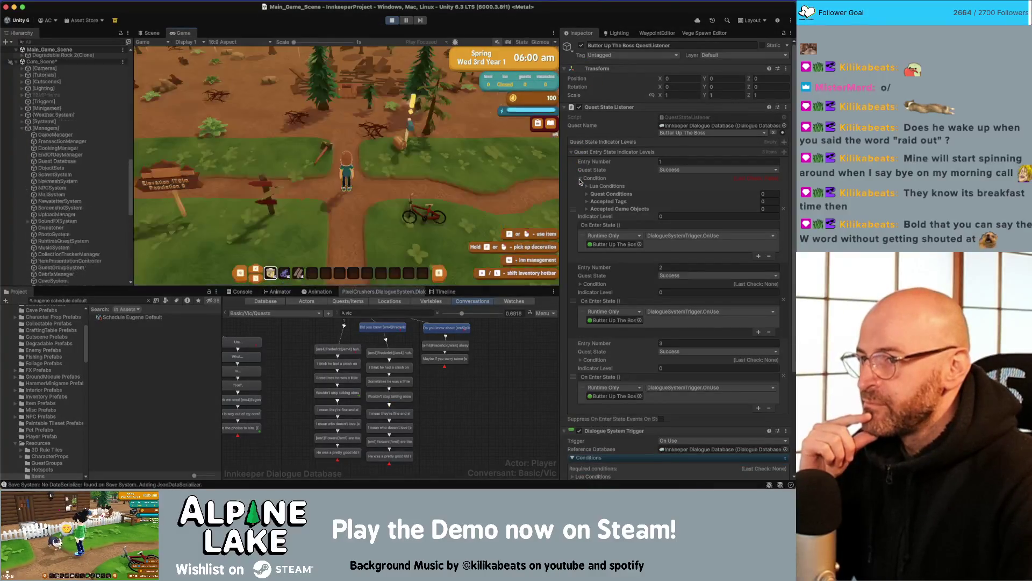
- Collapse the first entry's condition details and walk the player west across the bridge and plaza to Ruby
{"action": "left_click", "coordinate": [580, 178]}
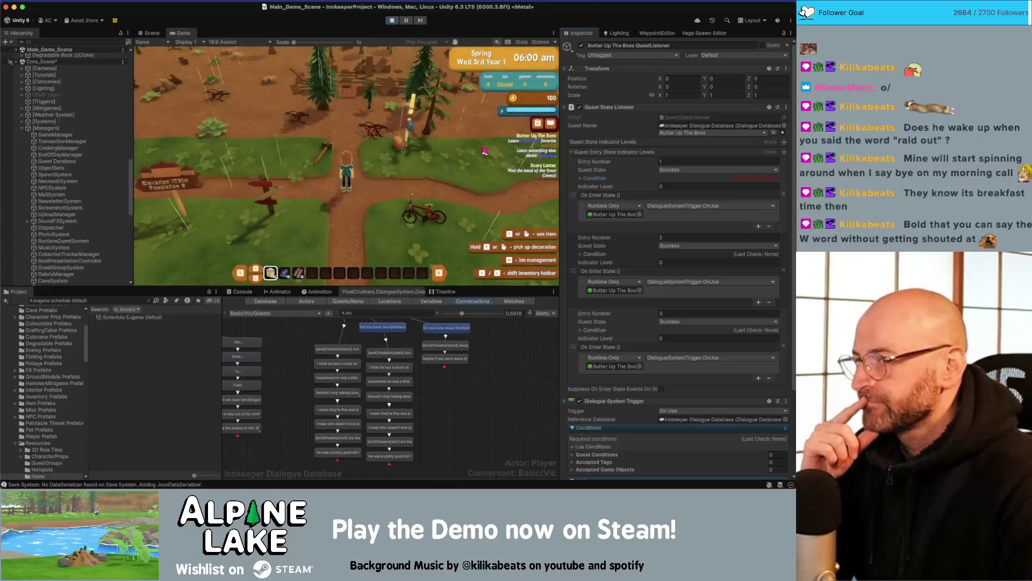
{"action": "key", "text": "w"}
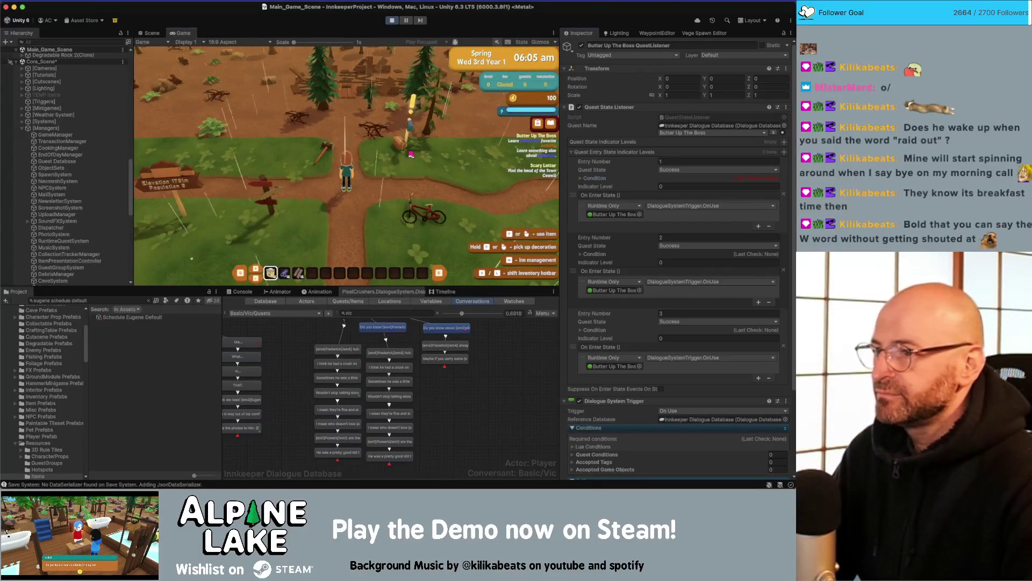
{"action": "key", "text": "a"}
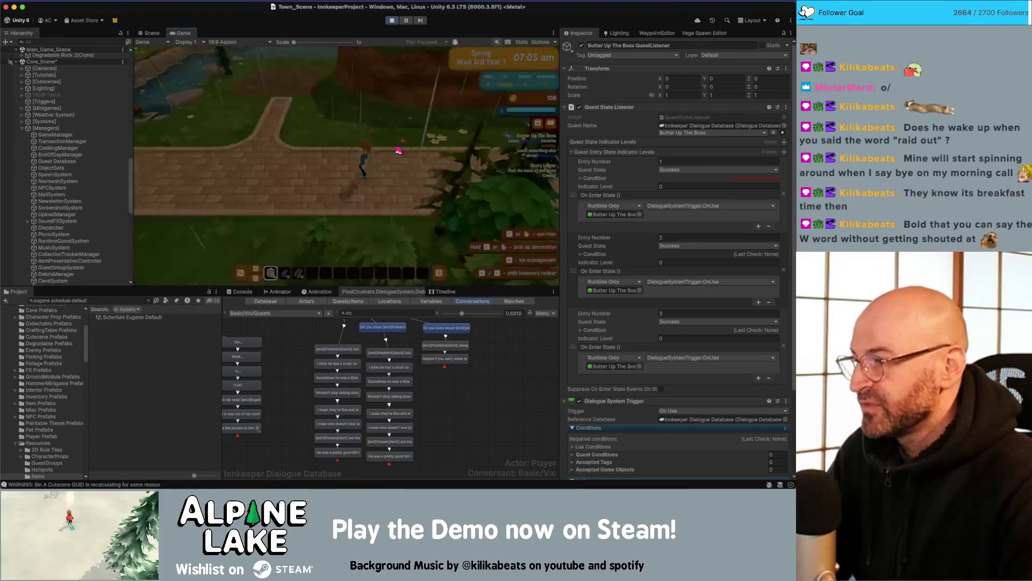
{"action": "key", "text": "a"}
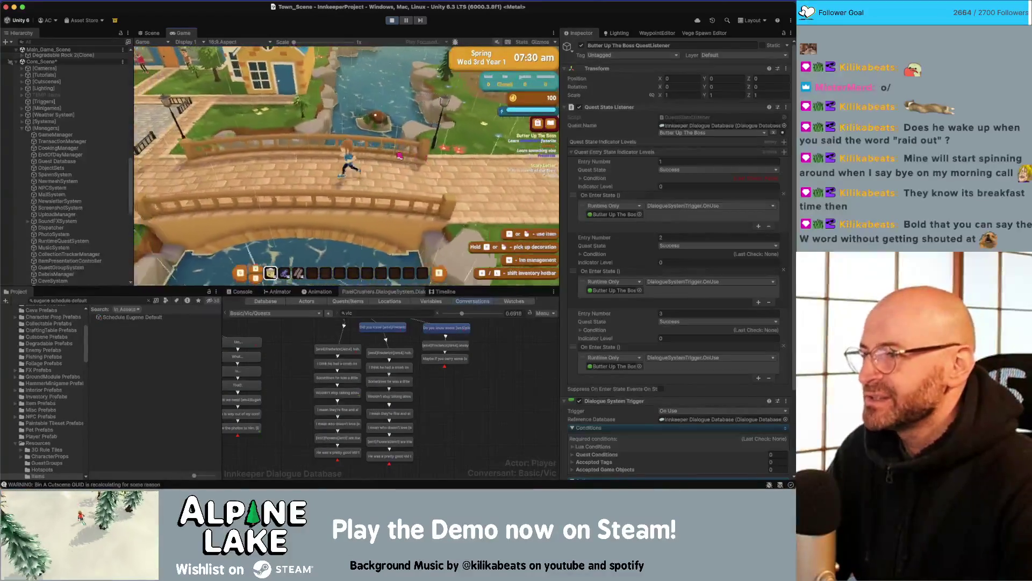
{"action": "key", "text": "a"}
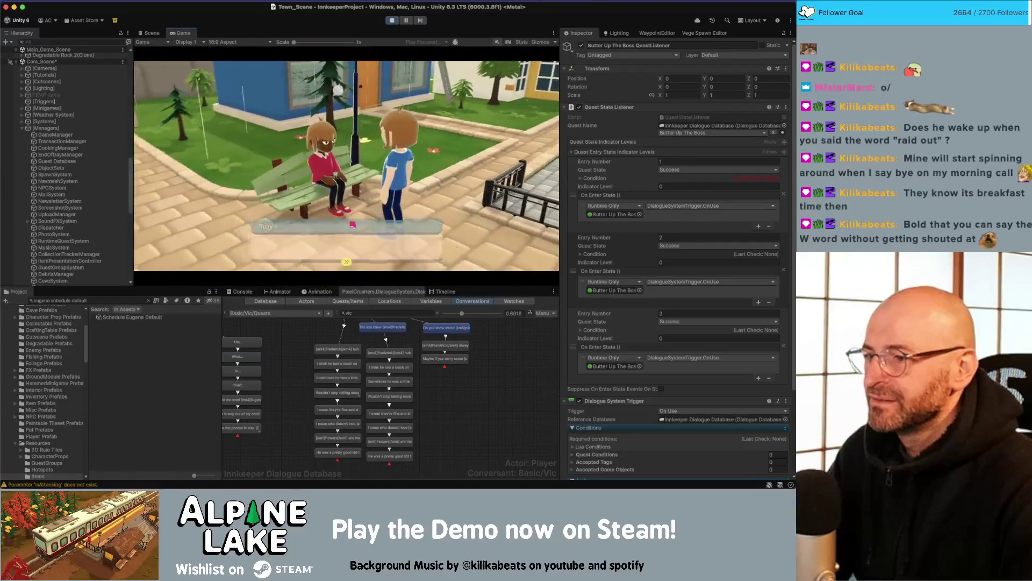
- Take the Butter Up The Boss task from Ruby, then walk up the stairs into the antique store
{"action": "left_click", "coordinate": [314, 249]}
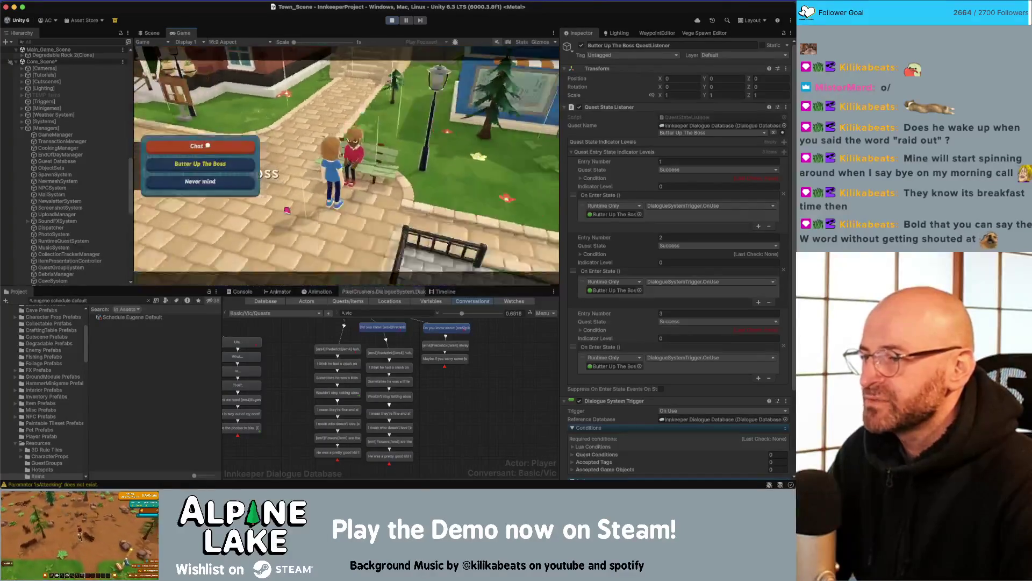
{"action": "left_click", "coordinate": [242, 161]}
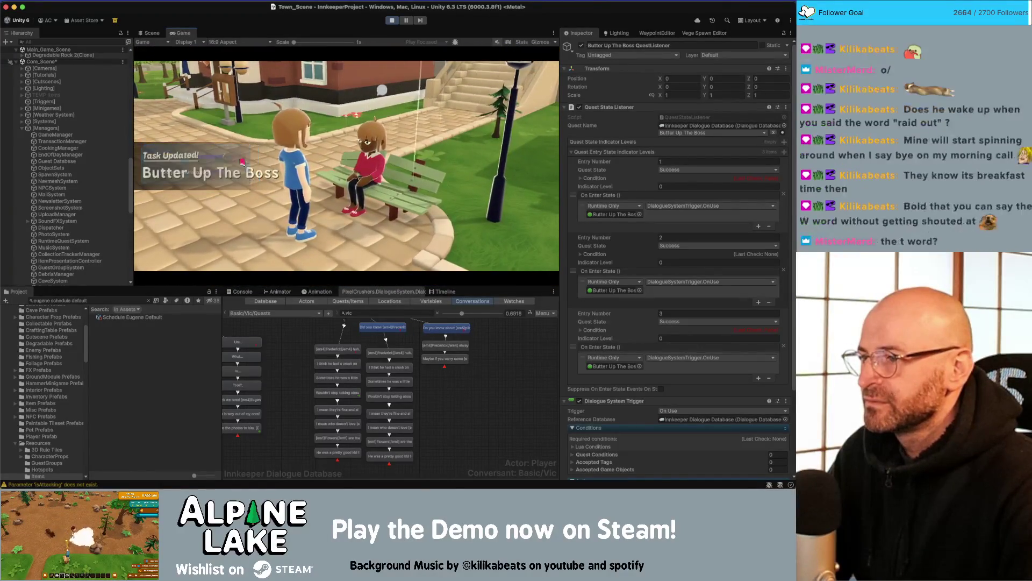
{"action": "left_click", "coordinate": [299, 236]}
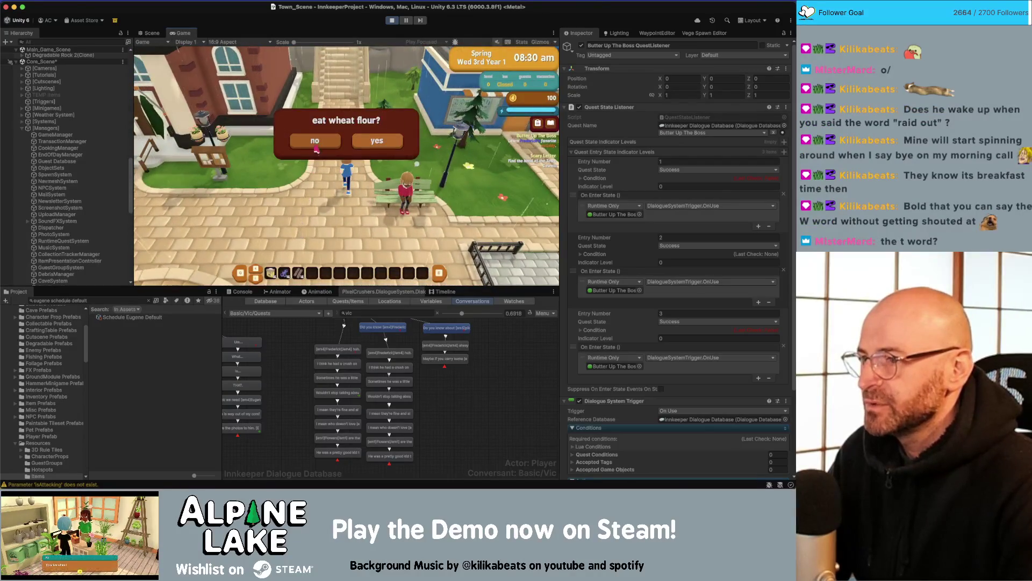
{"action": "key", "text": "w"}
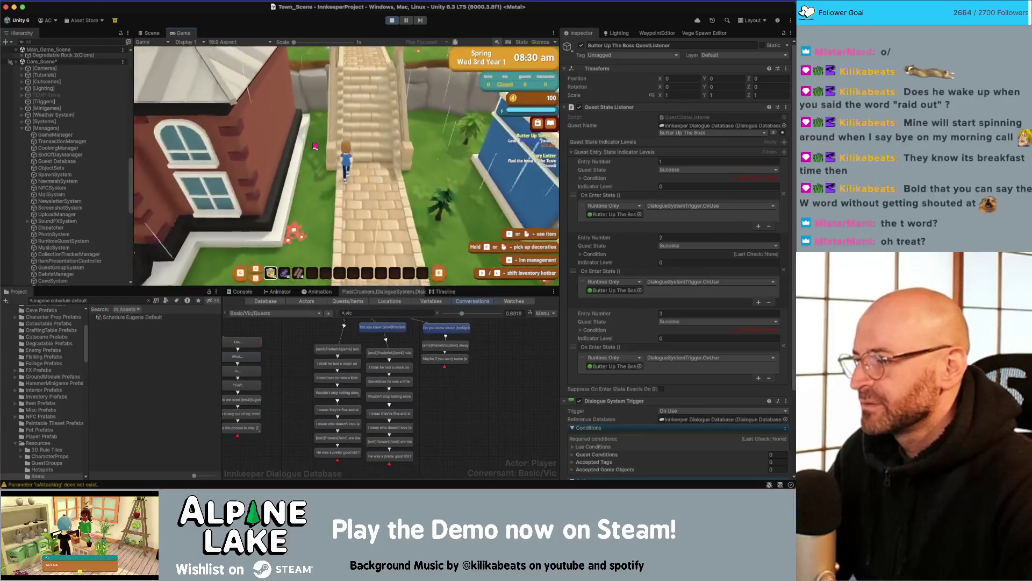
{"action": "key", "text": "w"}
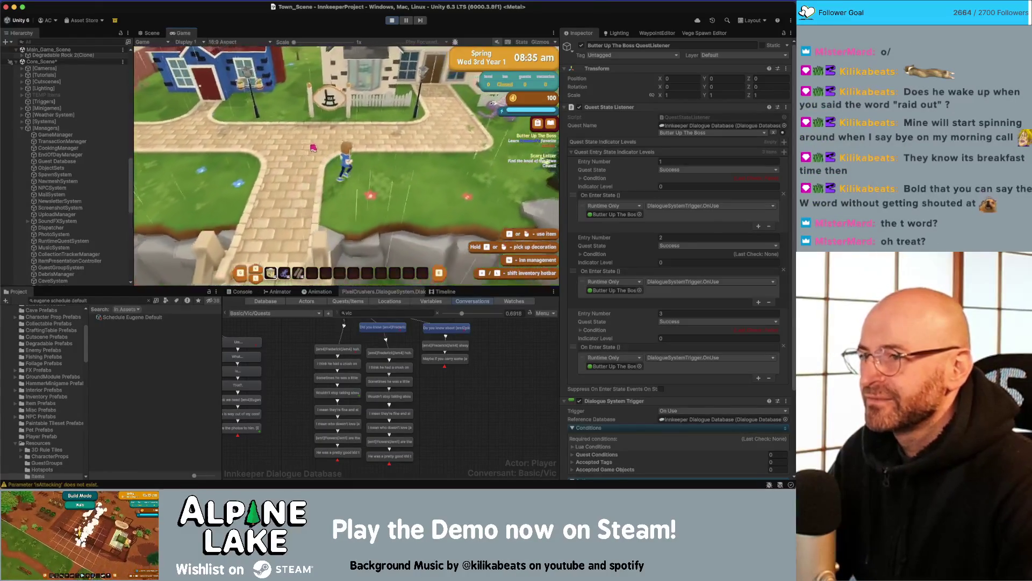
{"action": "key", "text": "w"}
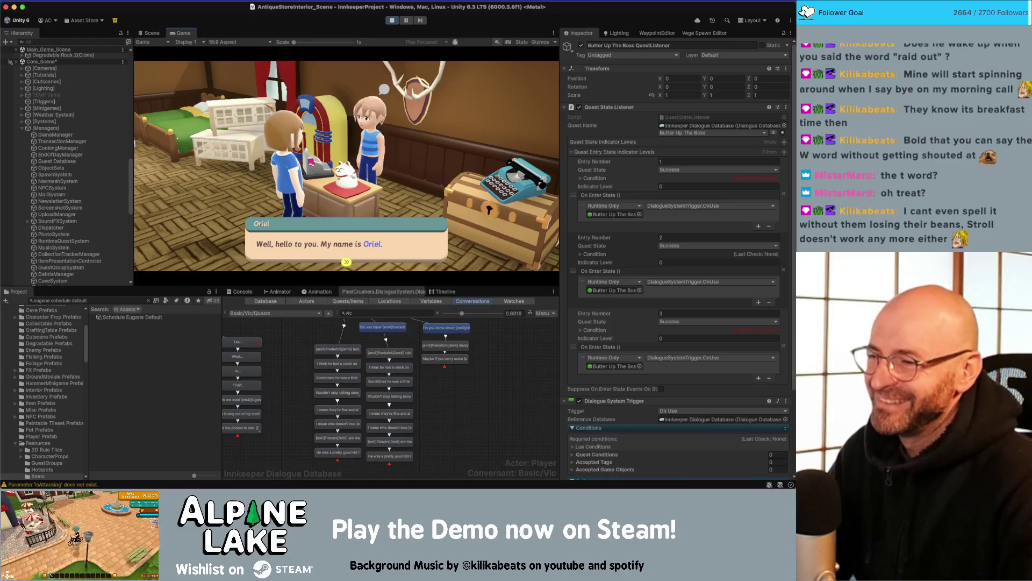
- Pick Butter Up The Boss with Oriel, click through her lines, and ask 'Where can I find one?'
{"action": "left_click", "coordinate": [323, 253]}
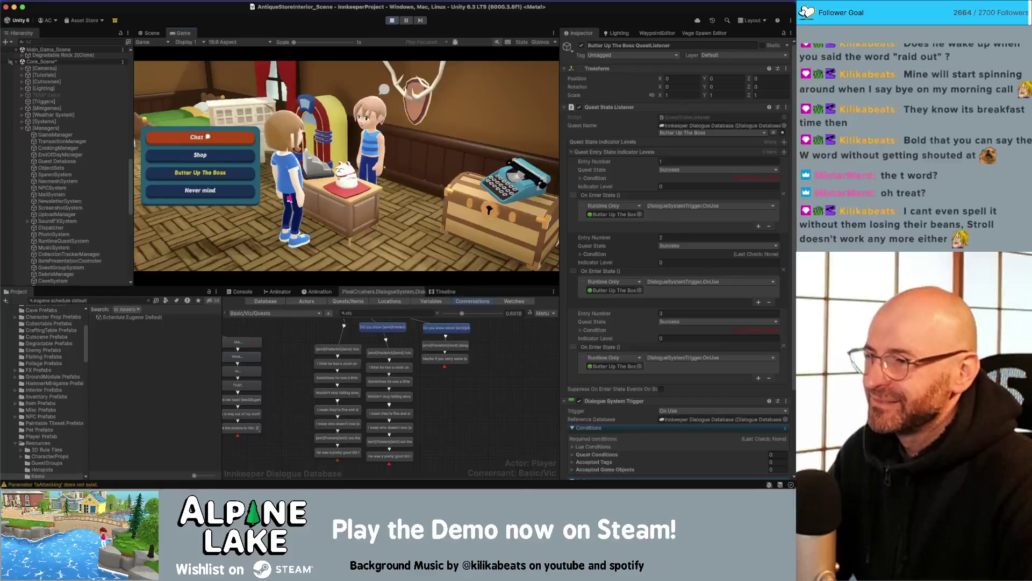
{"action": "left_click", "coordinate": [242, 180]}
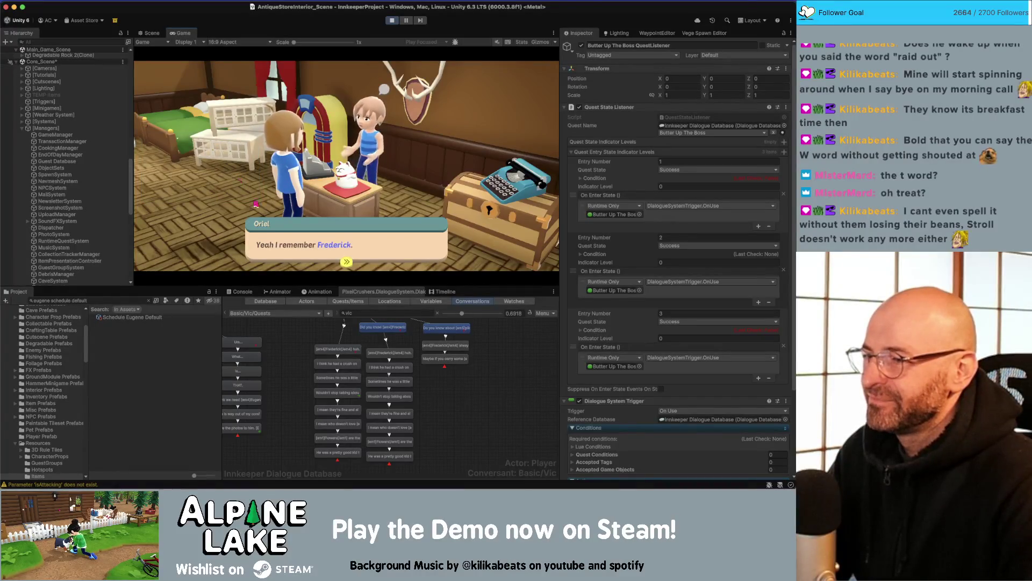
{"action": "left_click", "coordinate": [294, 242]}
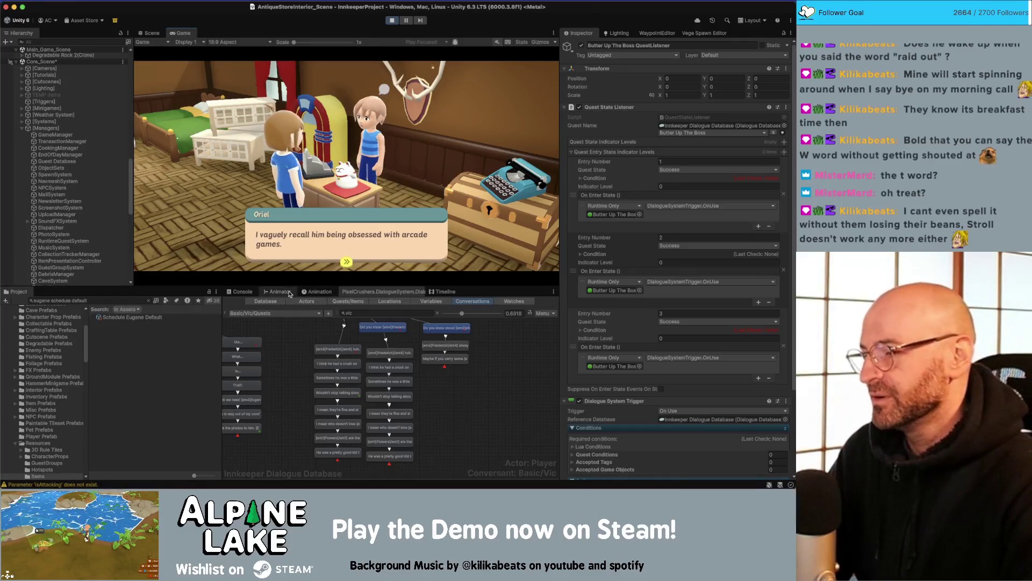
{"action": "left_click", "coordinate": [310, 254]}
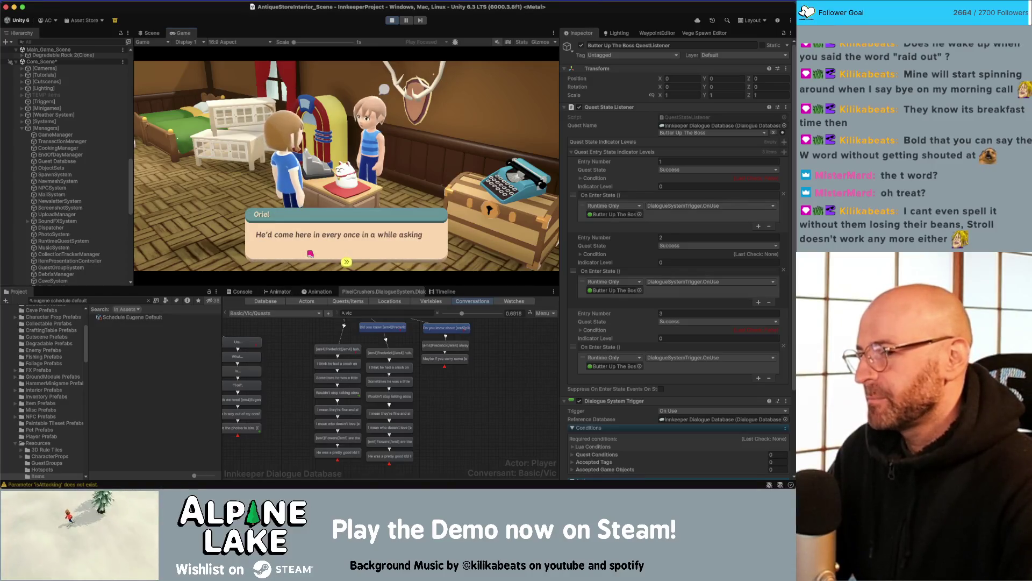
{"action": "left_click", "coordinate": [277, 260]}
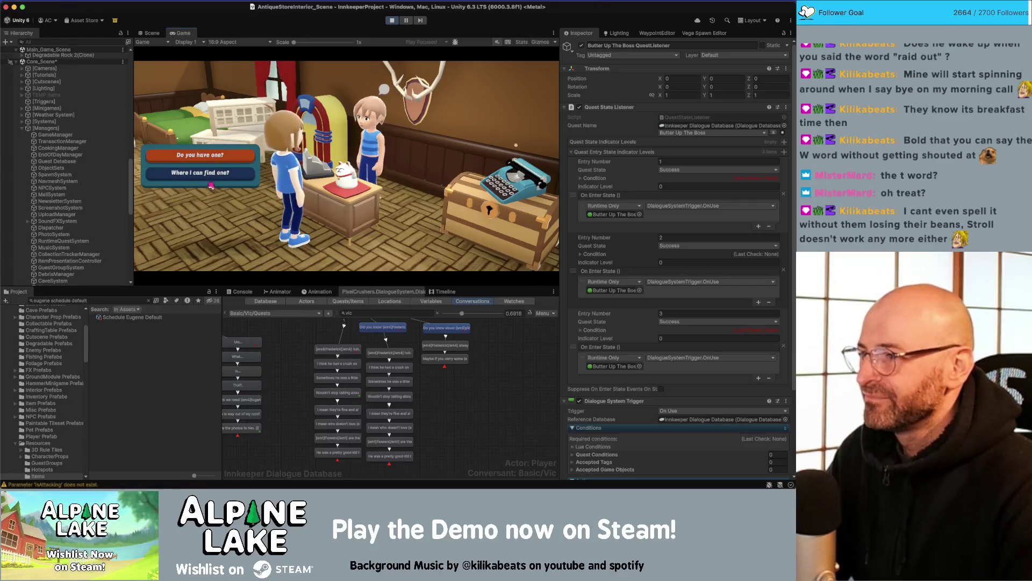
{"action": "left_click", "coordinate": [213, 171]}
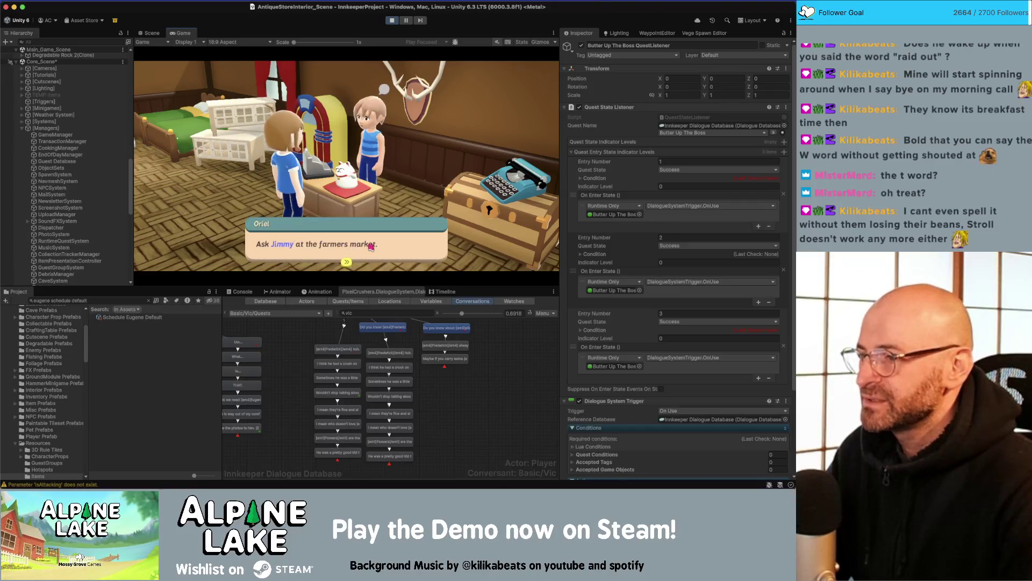
{"action": "left_click", "coordinate": [370, 246]}
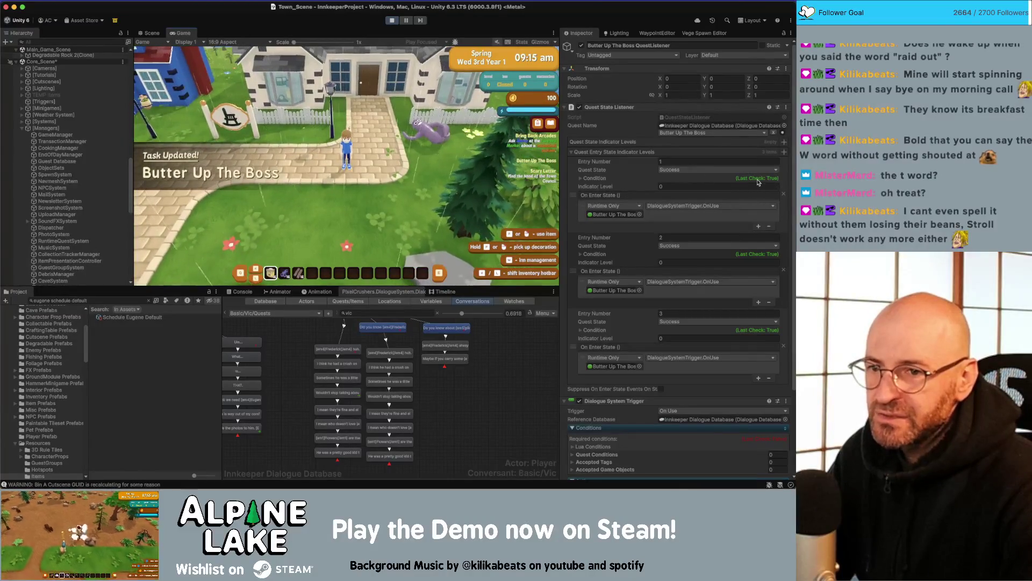
- Expand the trigger's Lua Conditions to show the Meet The Neighbors requirement, then stop the game
{"action": "scroll", "coordinate": [605, 359], "scroll_direction": "down", "scroll_amount": 5}
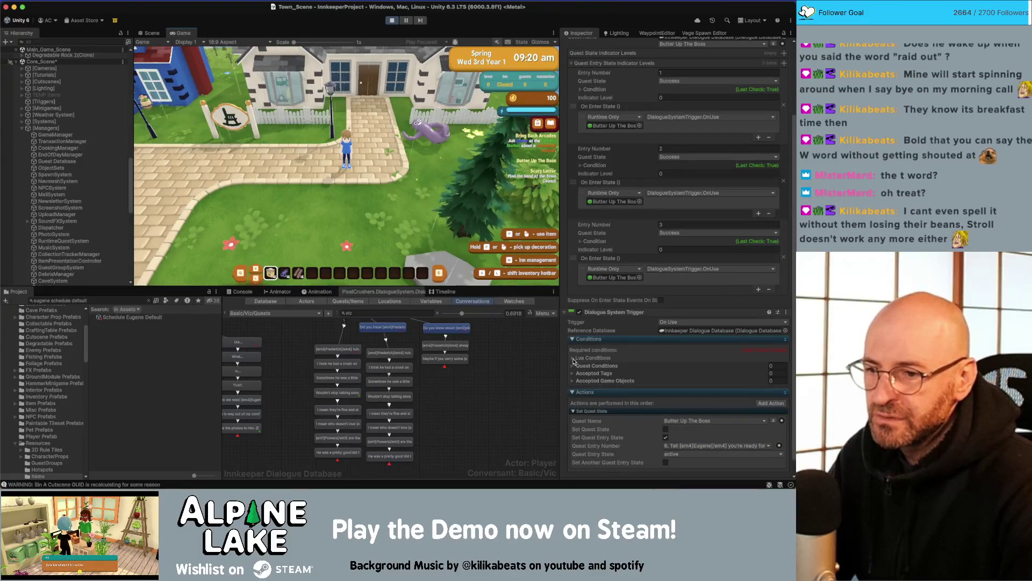
{"action": "left_click", "coordinate": [573, 358]}
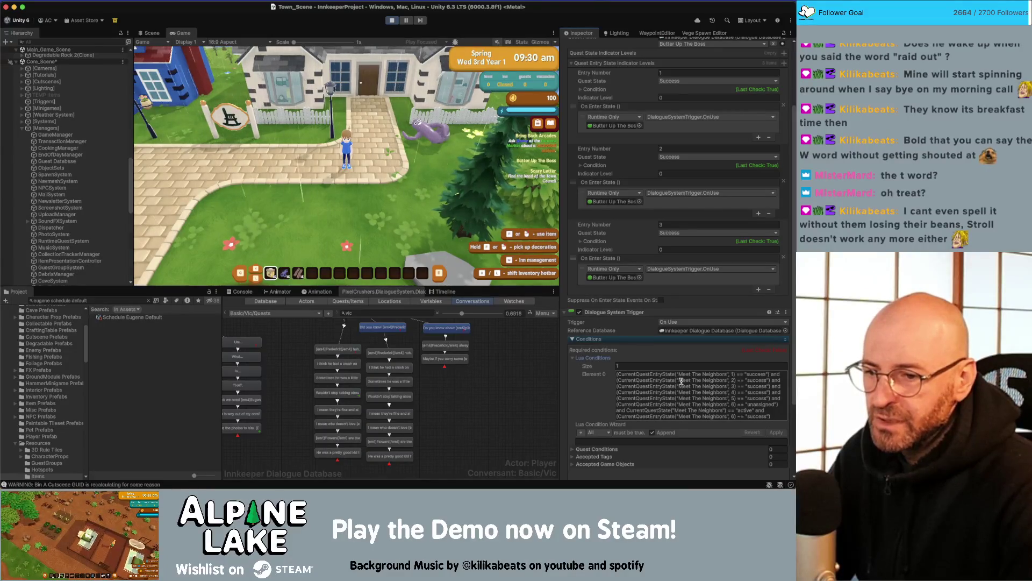
{"action": "scroll", "coordinate": [681, 382], "scroll_direction": "down", "scroll_amount": 1}
{"action": "scroll", "coordinate": [678, 386], "scroll_direction": "down", "scroll_amount": 4}
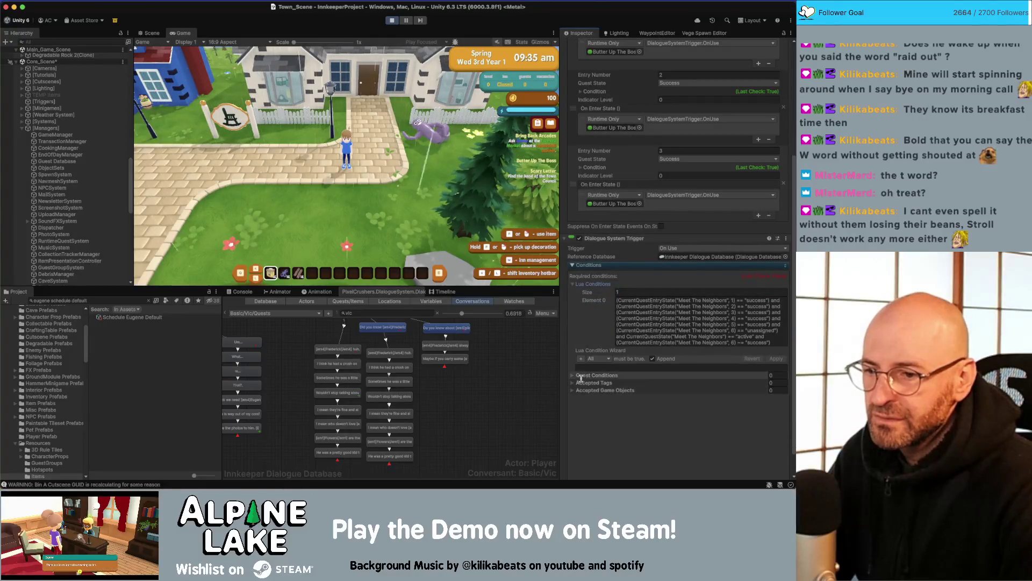
{"action": "left_click", "coordinate": [573, 285]}
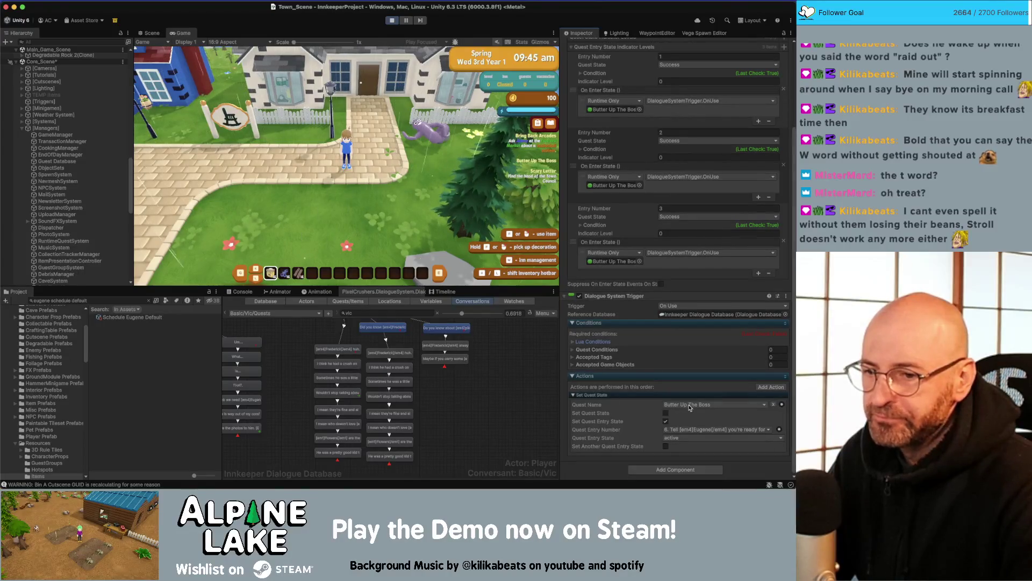
{"action": "left_click", "coordinate": [573, 342]}
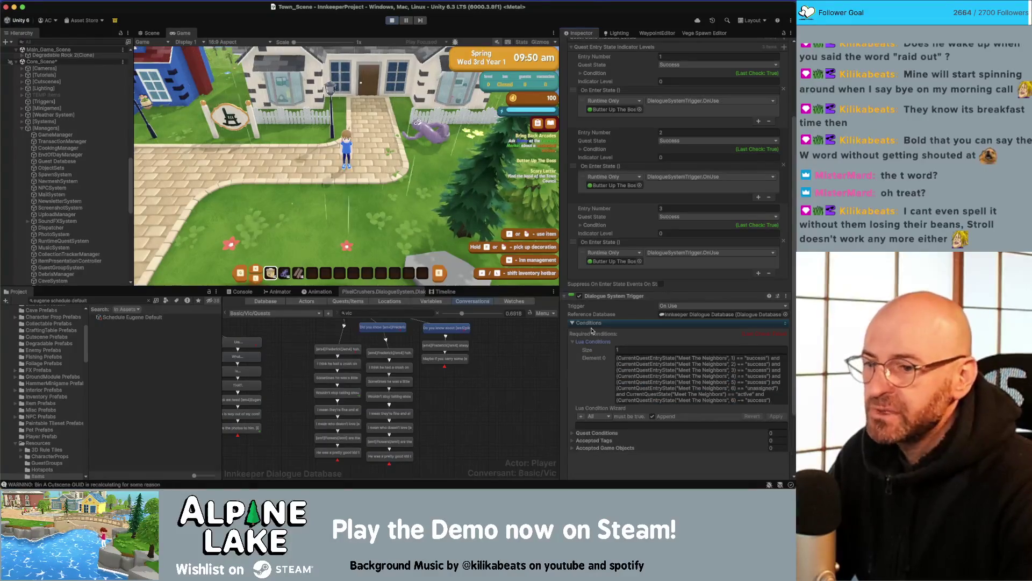
{"action": "left_click", "coordinate": [391, 21]}
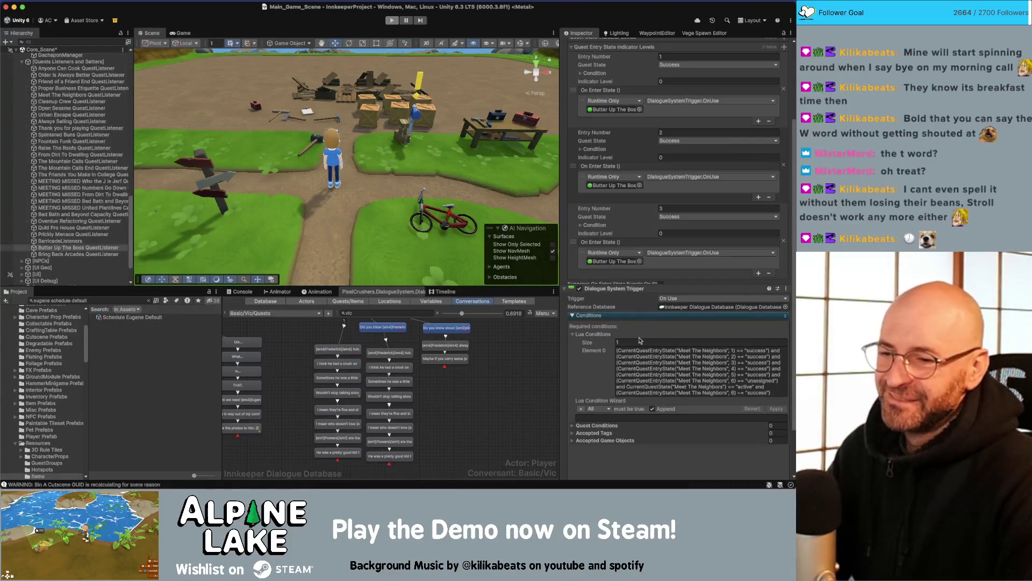
- Set the Dialogue System Trigger's Lua Conditions size to 0, then start Play mode
{"action": "left_click", "coordinate": [637, 350]}
{"action": "type", "text": "0"}
{"action": "key", "text": "Return"}
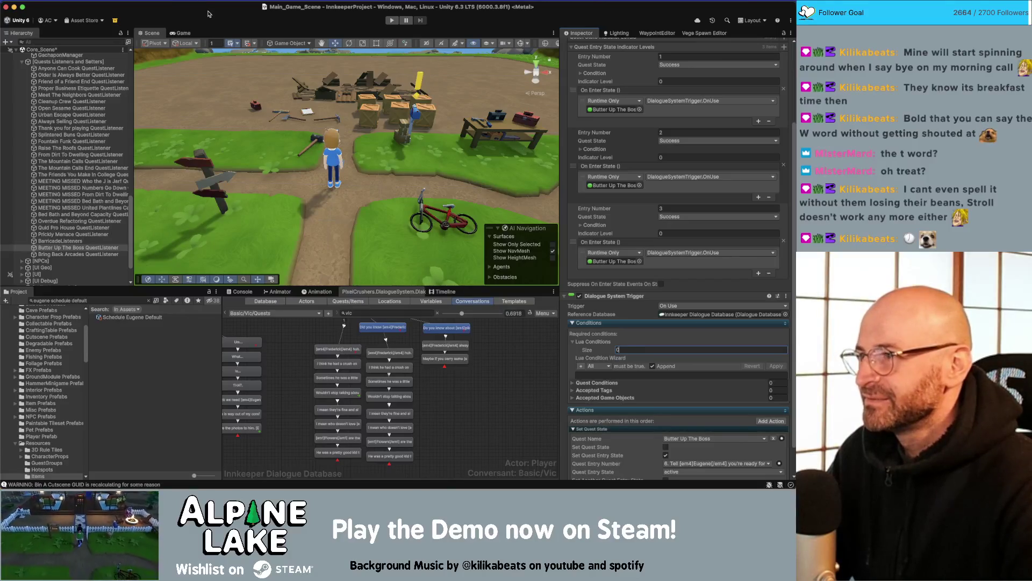
{"action": "left_click", "coordinate": [390, 21]}
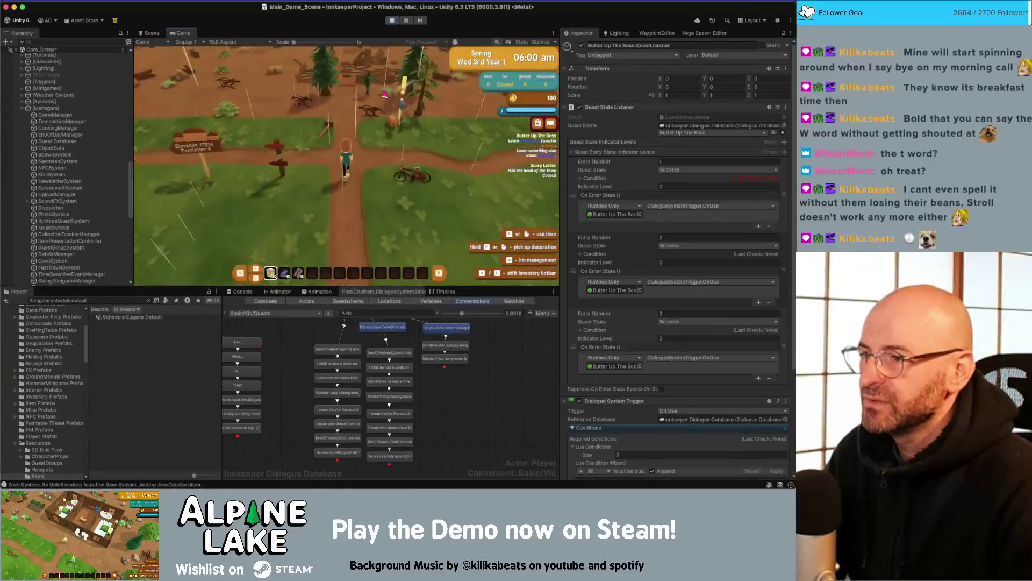
- Walk the player along the path and click through the villager's dialogue
{"action": "key", "text": "d"}
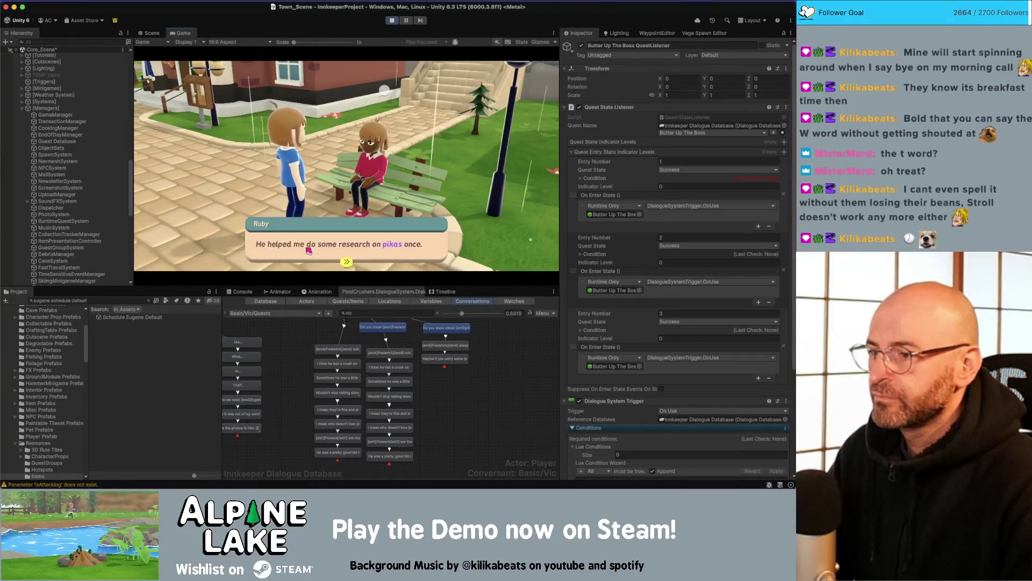
{"action": "left_click", "coordinate": [308, 250]}
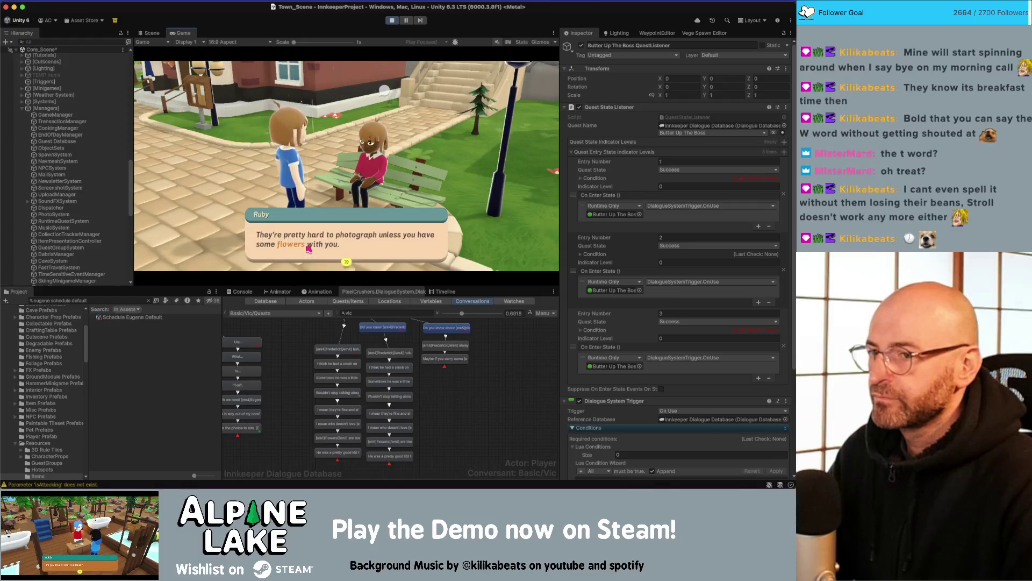
{"action": "left_click", "coordinate": [309, 250]}
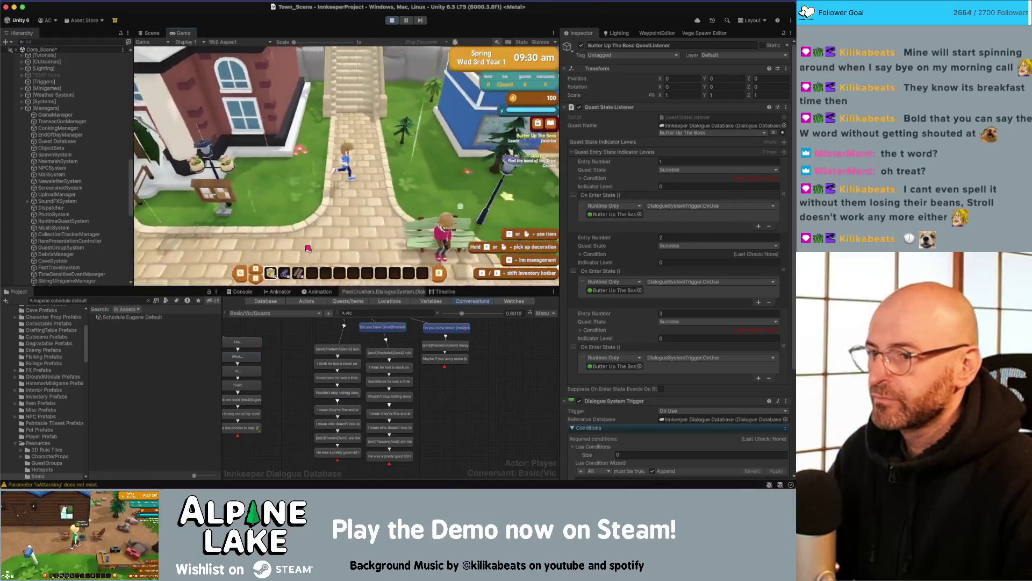
- Walk into the shop and talk with the shopkeeper until the dialogue ends
{"action": "key", "text": "w"}
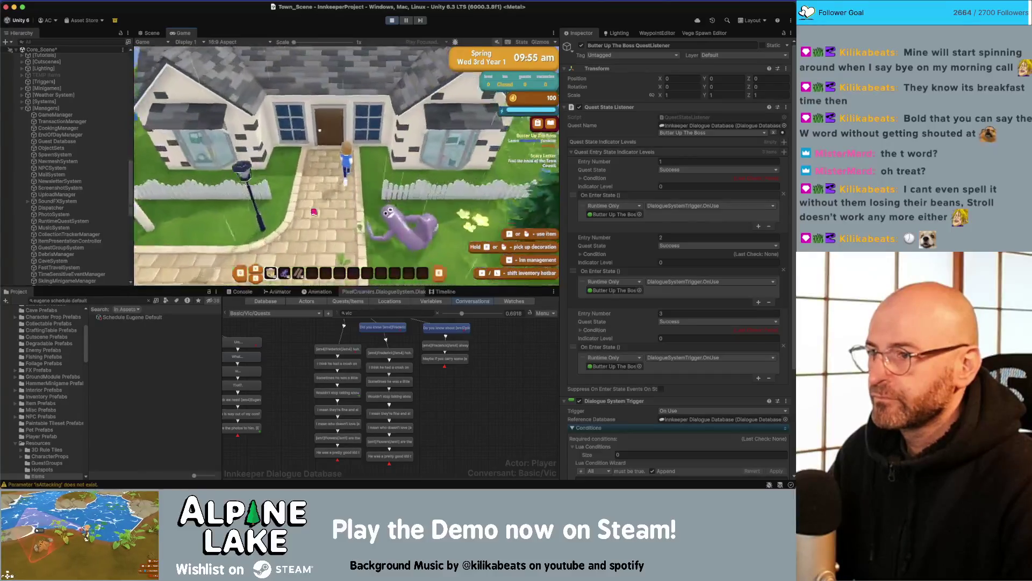
{"action": "key", "text": "w"}
{"action": "key", "text": "e"}
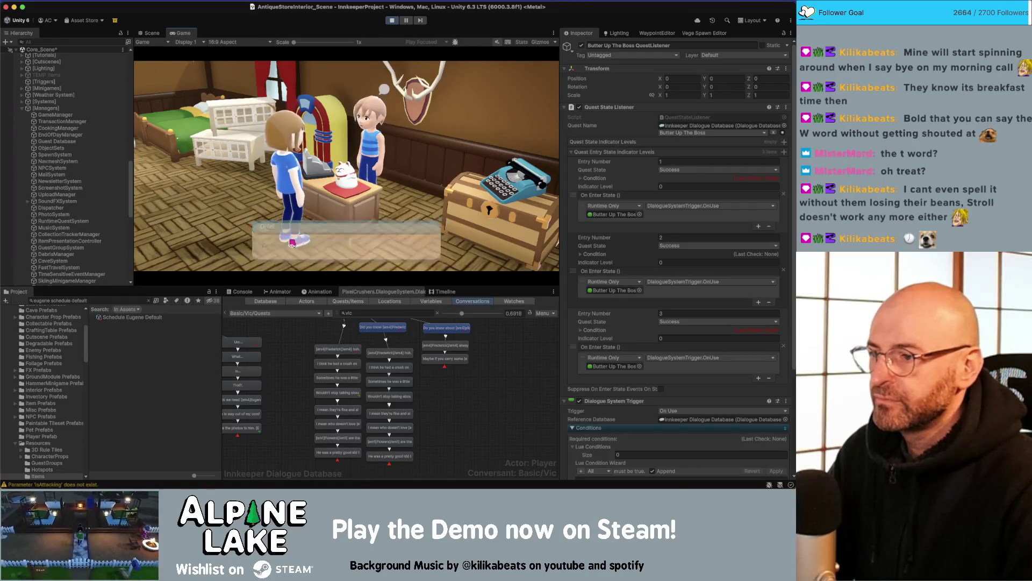
{"action": "left_click", "coordinate": [292, 243]}
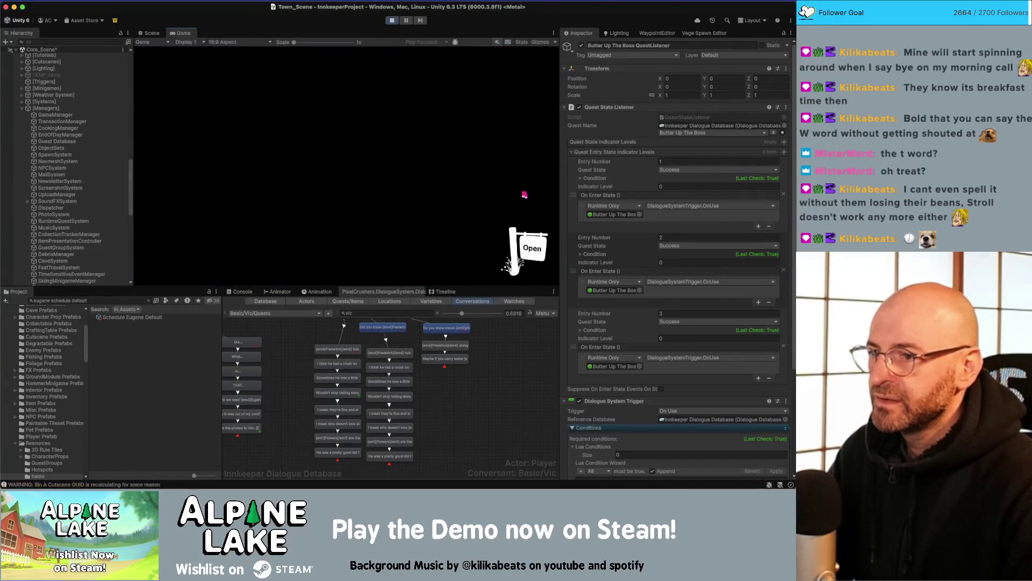
- Walk back through town to the brick building's front door
{"action": "key", "text": "s"}
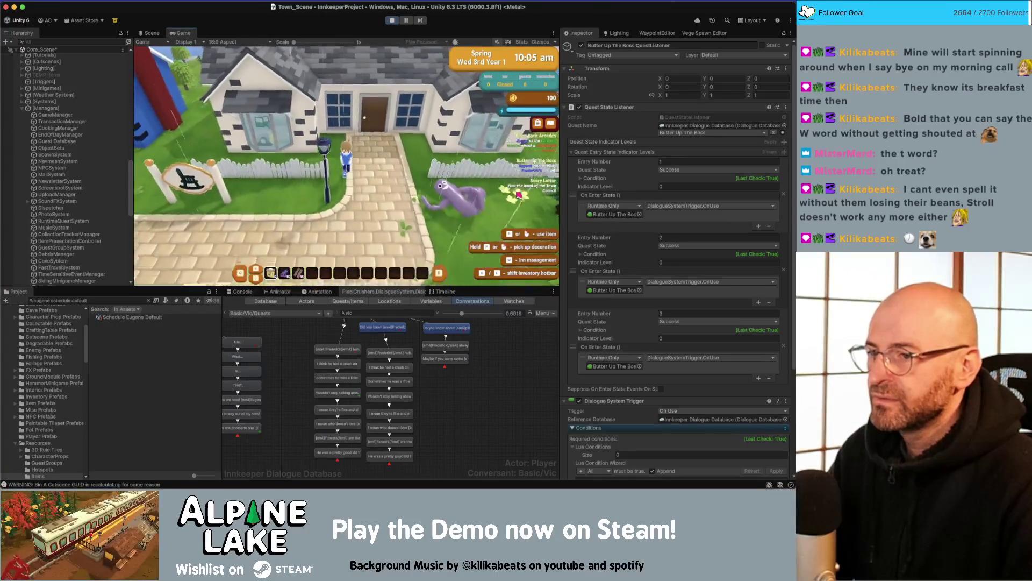
{"action": "key", "text": "d"}
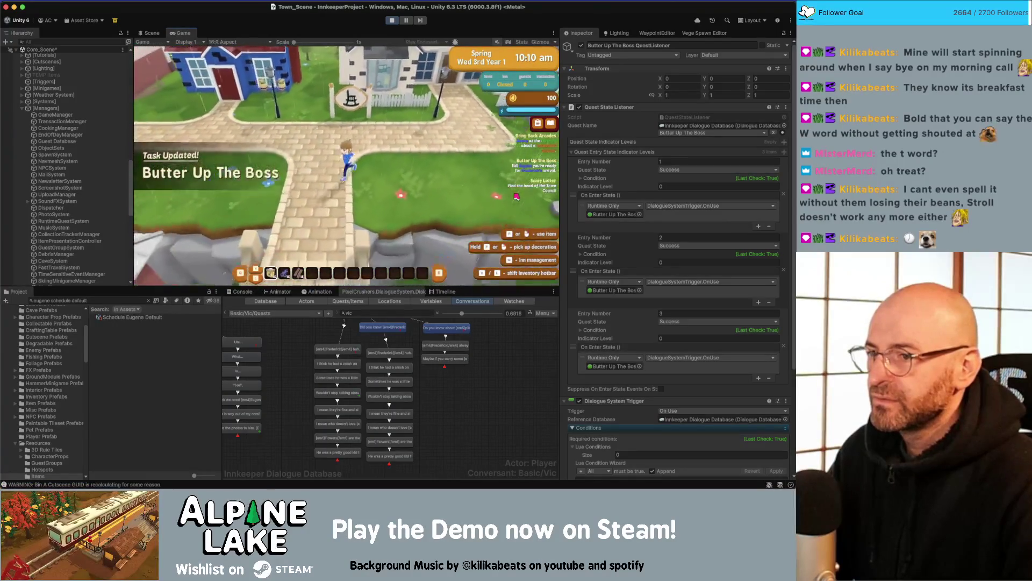
{"action": "key", "text": "a"}
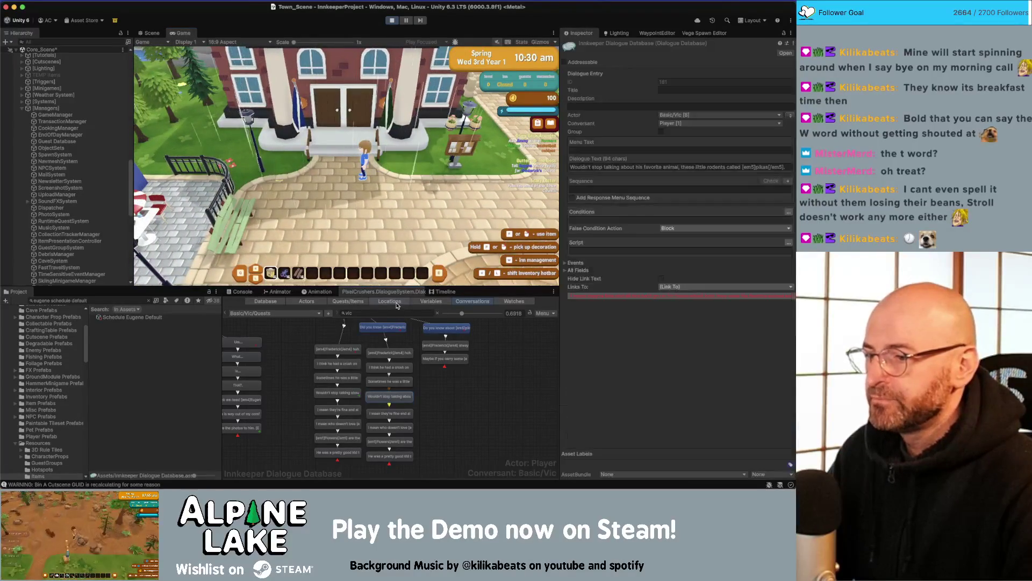
- Insert 'when' into Butter Up The Boss Entry 6 text, then walk toward the mayor's desk
{"action": "left_click", "coordinate": [348, 301]}
{"action": "scroll", "coordinate": [248, 423], "scroll_direction": "down", "scroll_amount": 15}
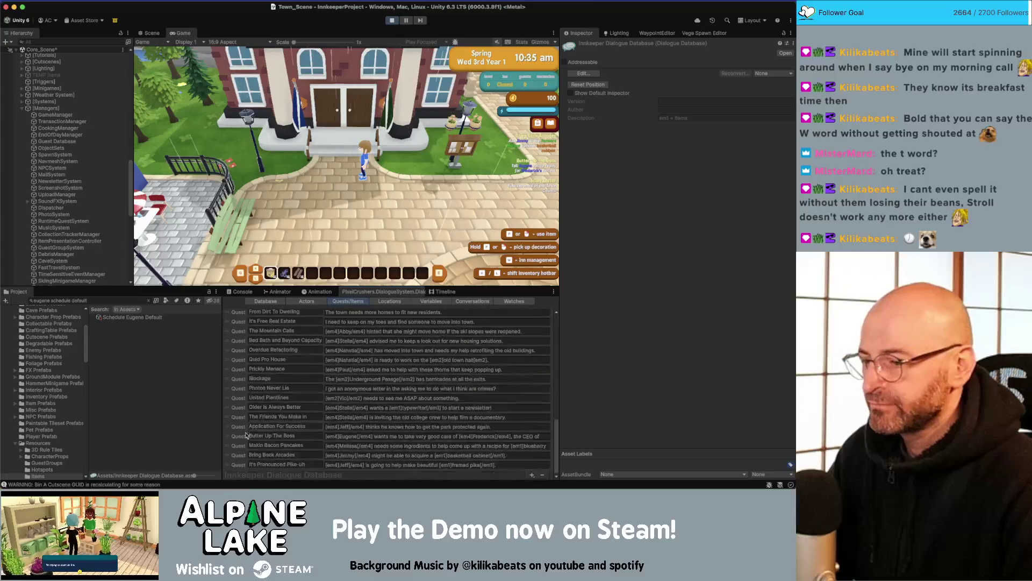
{"action": "left_click", "coordinate": [240, 437]}
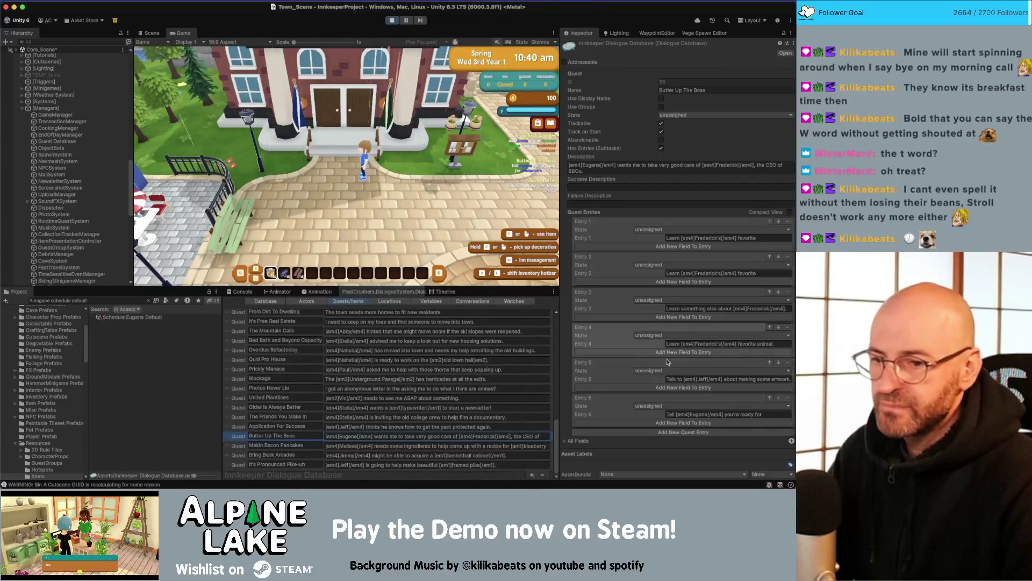
{"action": "left_click", "coordinate": [676, 414]}
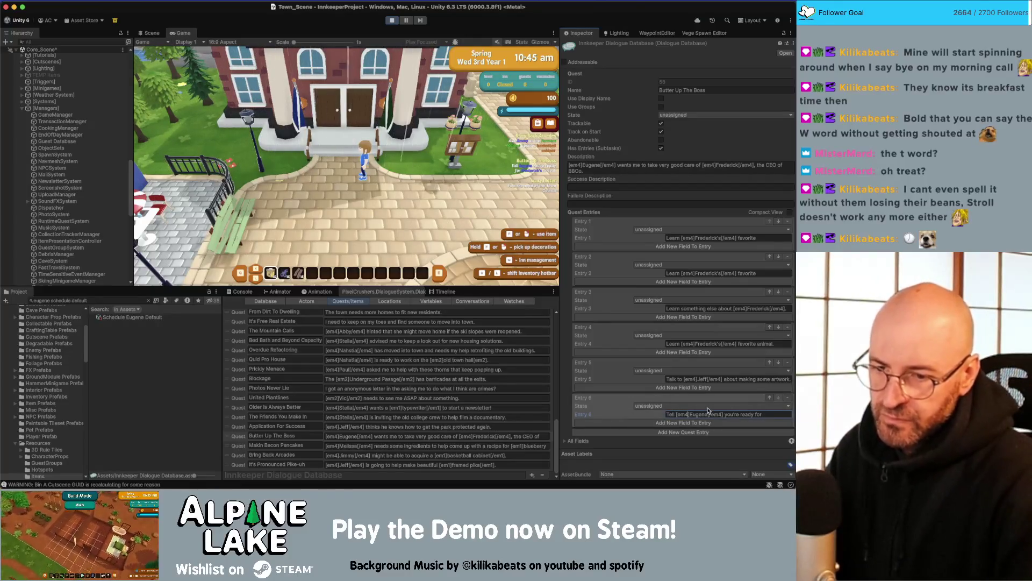
{"action": "type", "text": "when"}
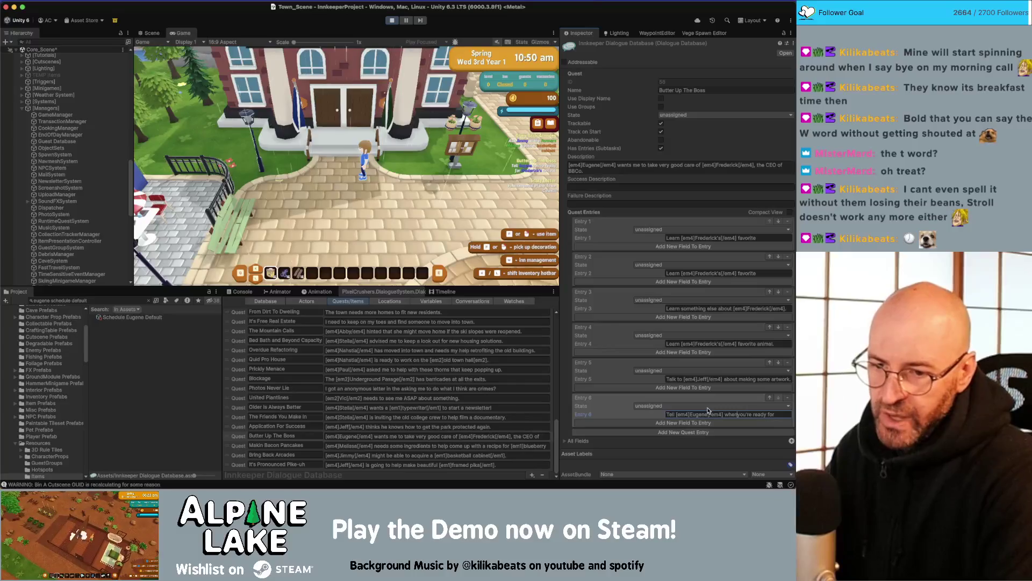
{"action": "left_click", "coordinate": [304, 104]}
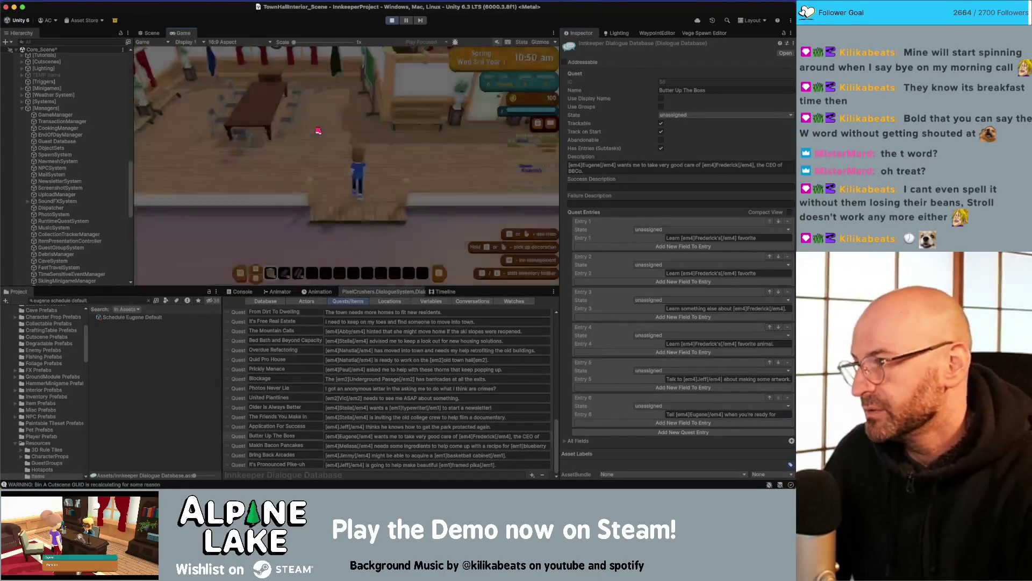
{"action": "key", "text": "w"}
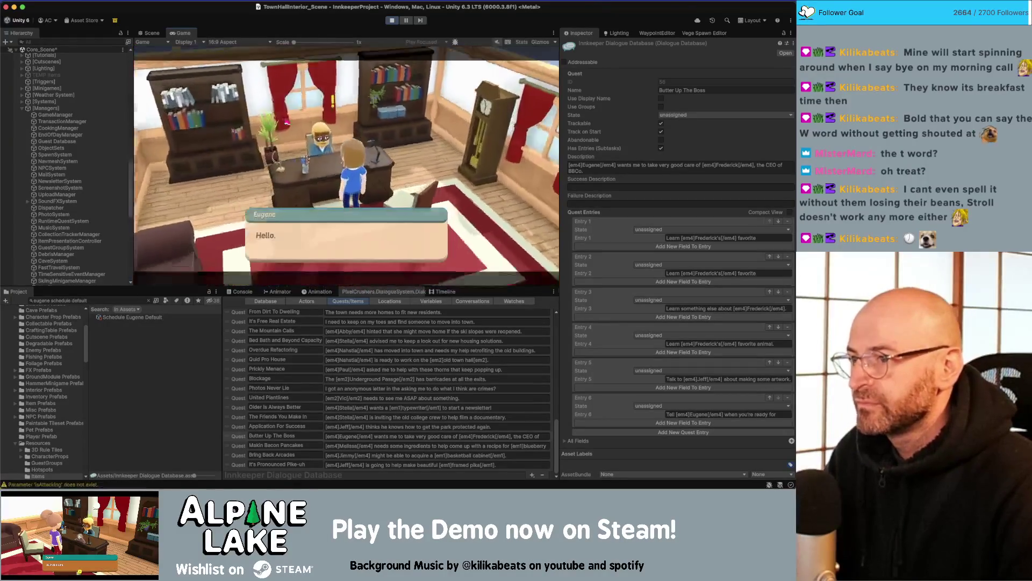
- Pick Butter Up The Boss with Eugene and click through his reply about the room
{"action": "left_click", "coordinate": [328, 233]}
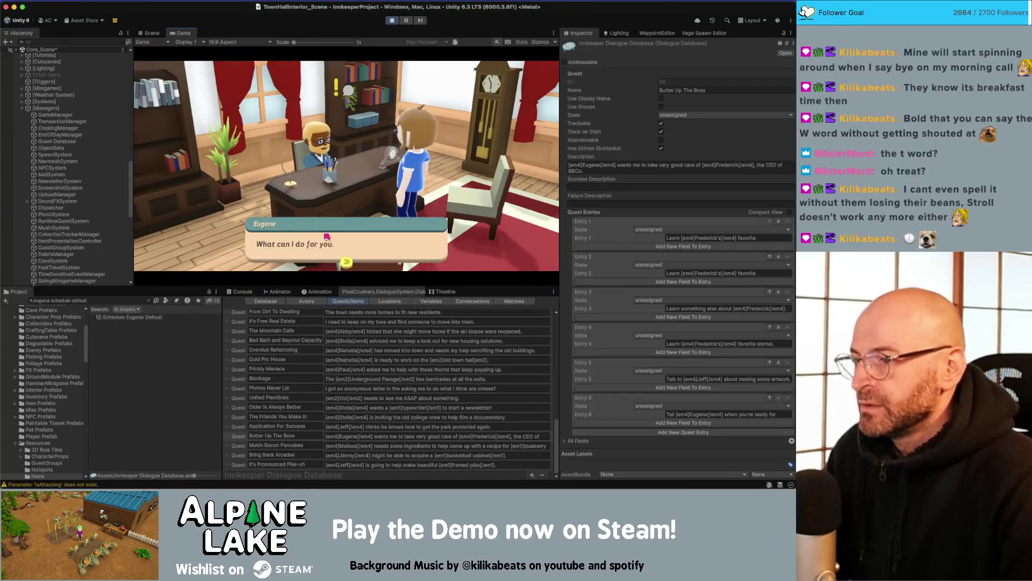
{"action": "key", "text": "Down"}
{"action": "key", "text": "Down"}
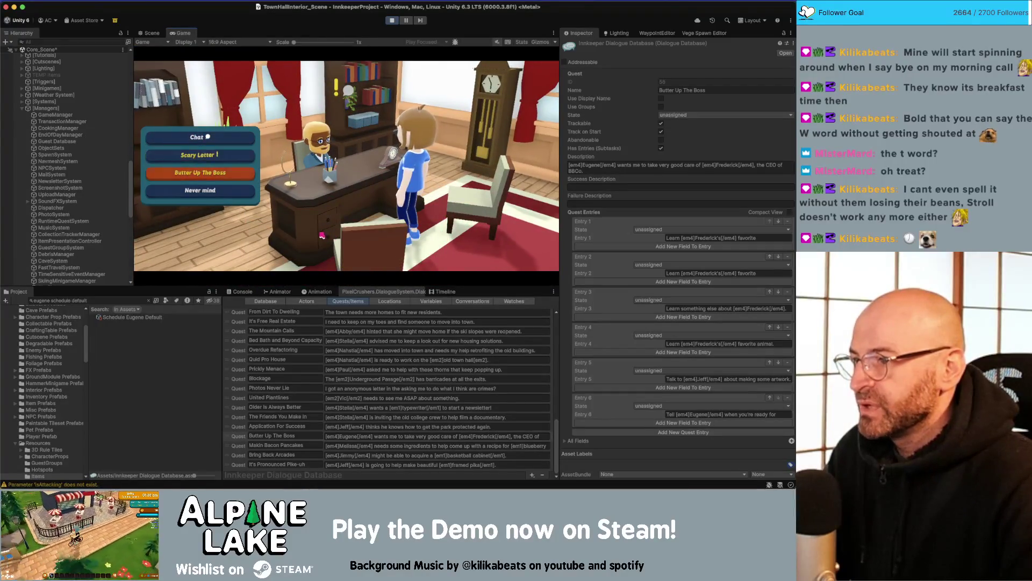
{"action": "key", "text": "Return"}
{"action": "left_click", "coordinate": [345, 239]}
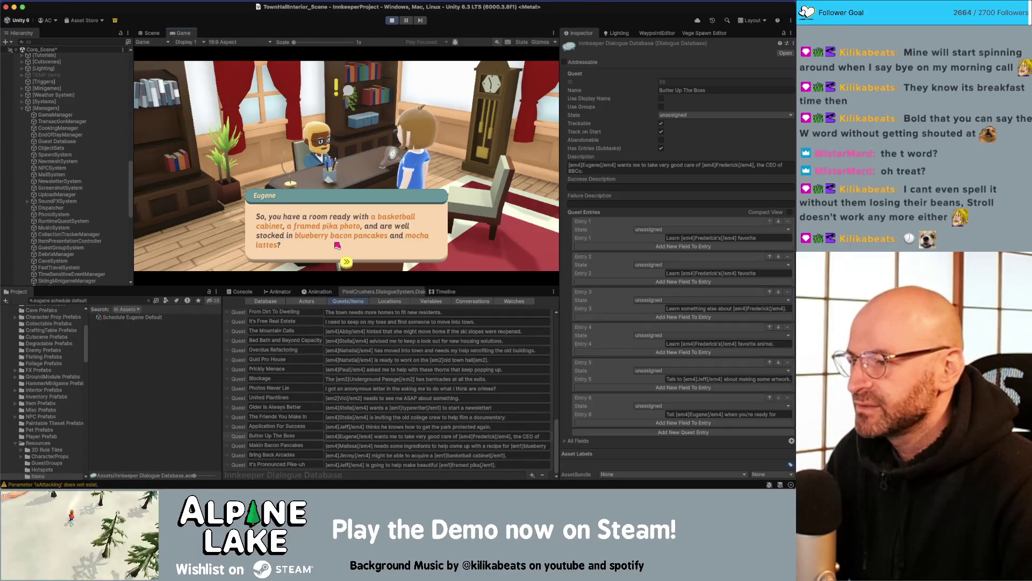
{"action": "left_click", "coordinate": [337, 246]}
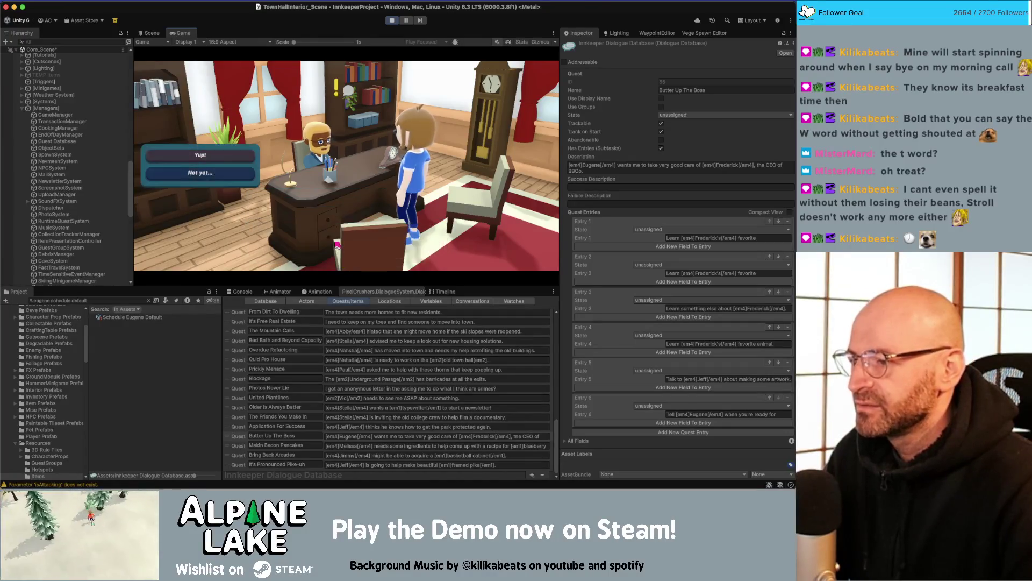
- Answer 'Not yet...', choose Butter Up The Boss again, then stop the game
{"action": "left_click", "coordinate": [224, 179]}
{"action": "left_click", "coordinate": [386, 255]}
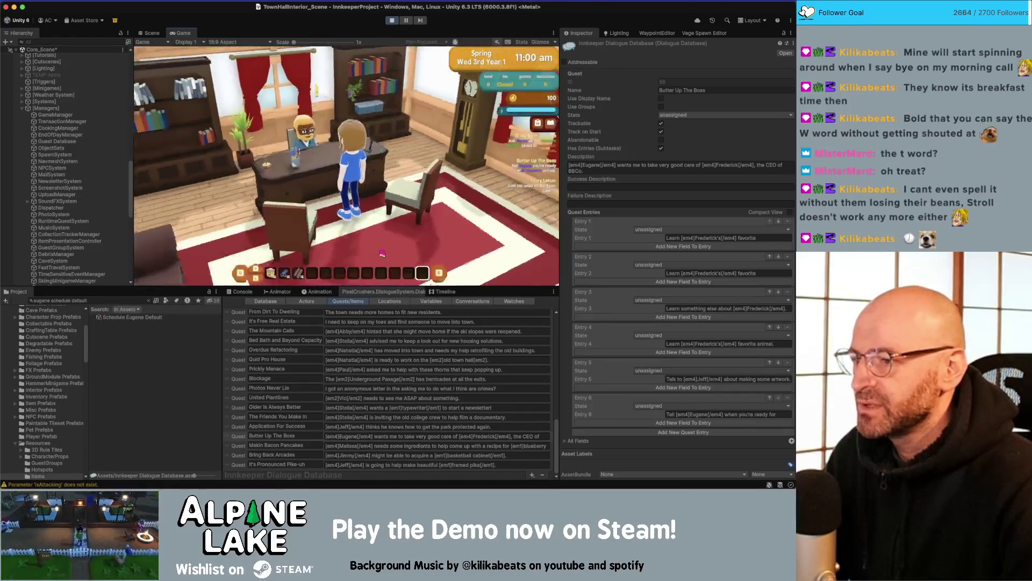
{"action": "left_click", "coordinate": [376, 244]}
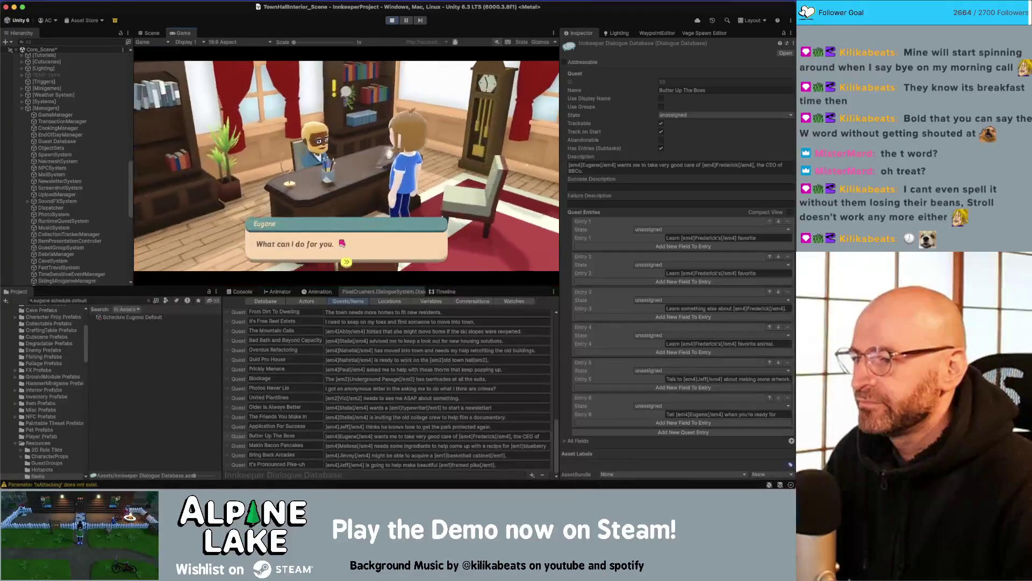
{"action": "left_click", "coordinate": [200, 173]}
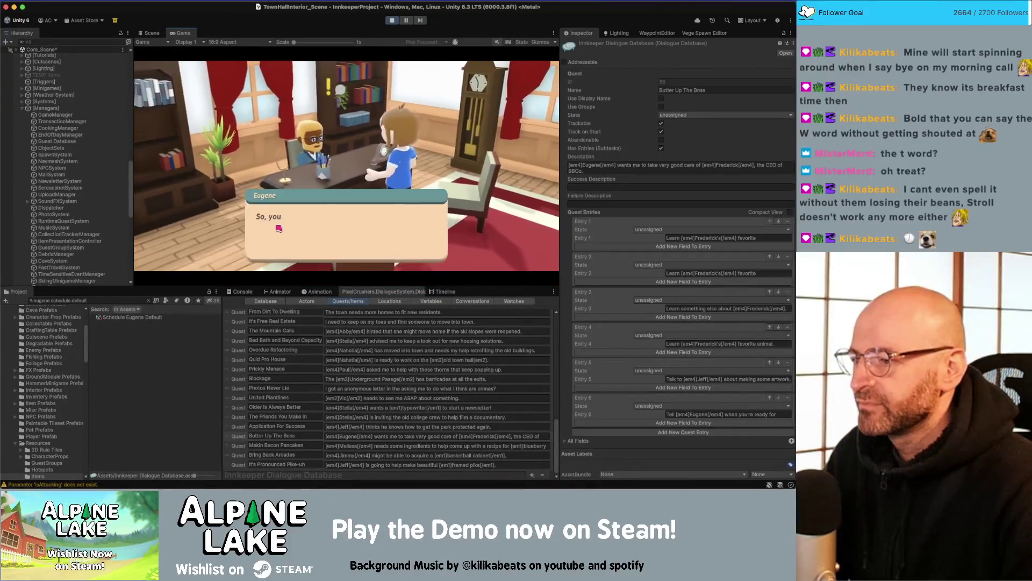
{"action": "left_click", "coordinate": [392, 20]}
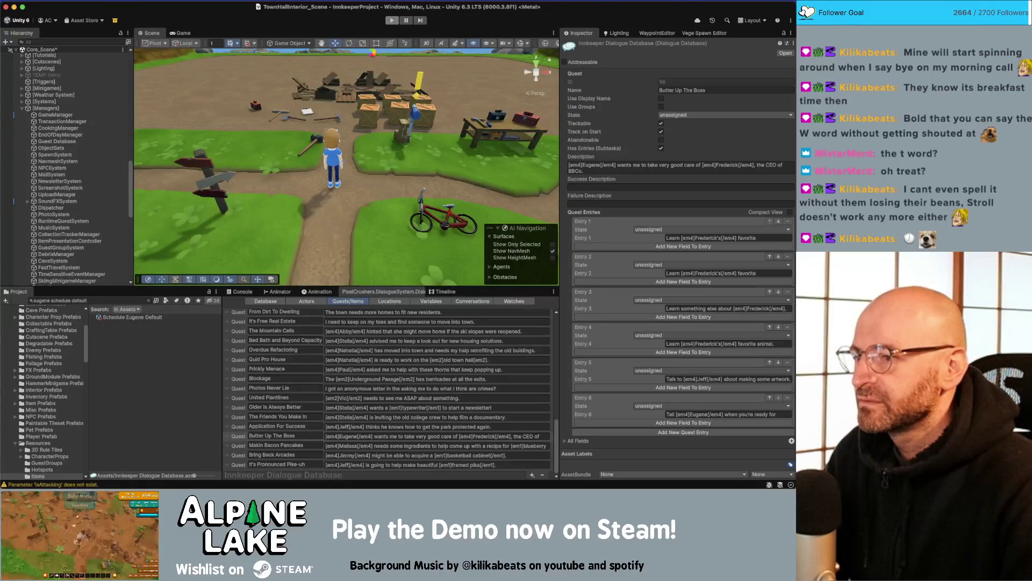
- Filter Conversations by 'eugene' and load the Basic/Eugene/Quests conversation graph
{"action": "left_click", "coordinate": [471, 303]}
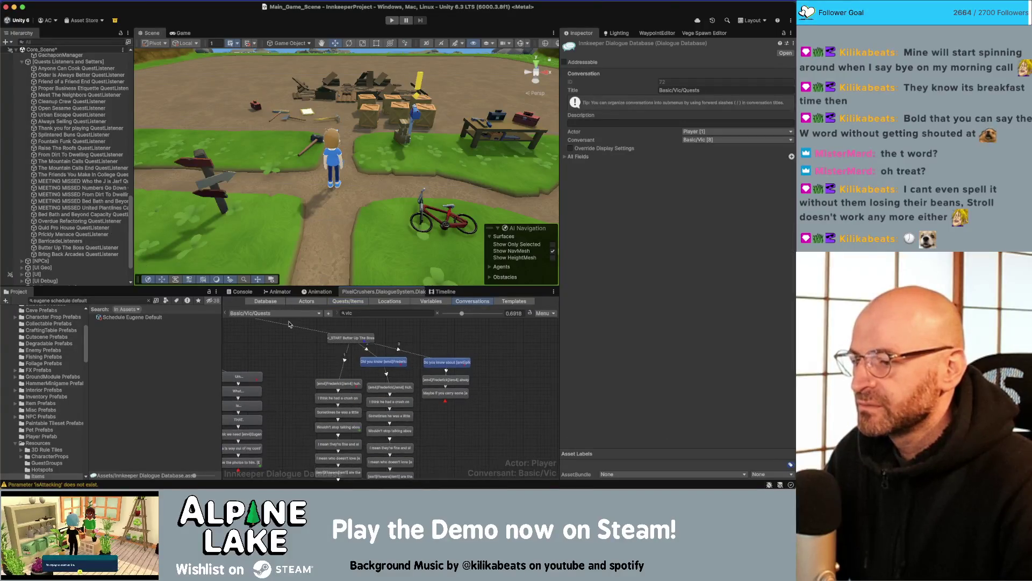
{"action": "left_click", "coordinate": [363, 314]}
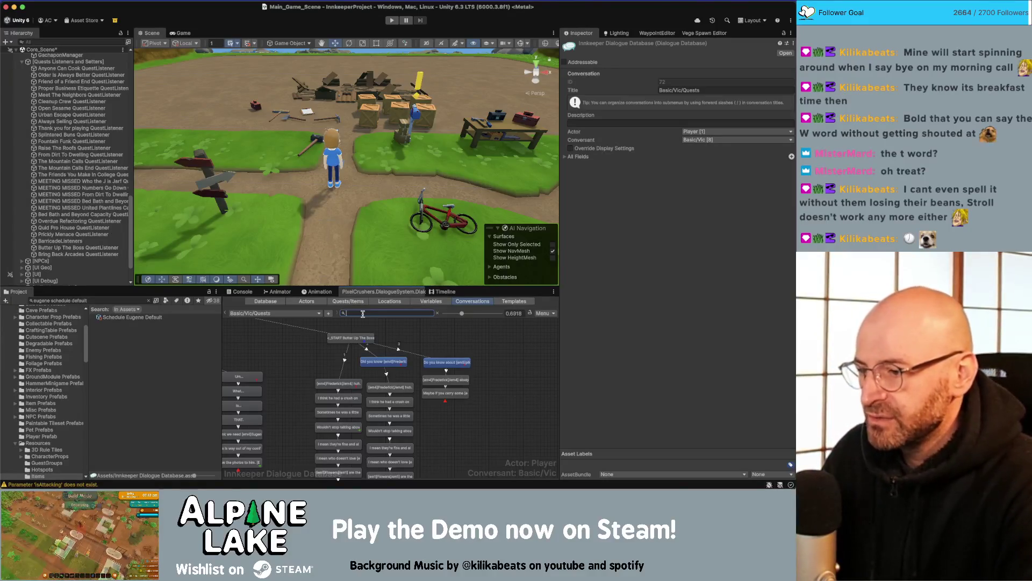
{"action": "type", "text": "eugene"}
{"action": "left_click", "coordinate": [309, 318]}
{"action": "mouse_move", "coordinate": [309, 324]}
{"action": "mouse_move", "coordinate": [347, 324]}
{"action": "left_click", "coordinate": [376, 342]}
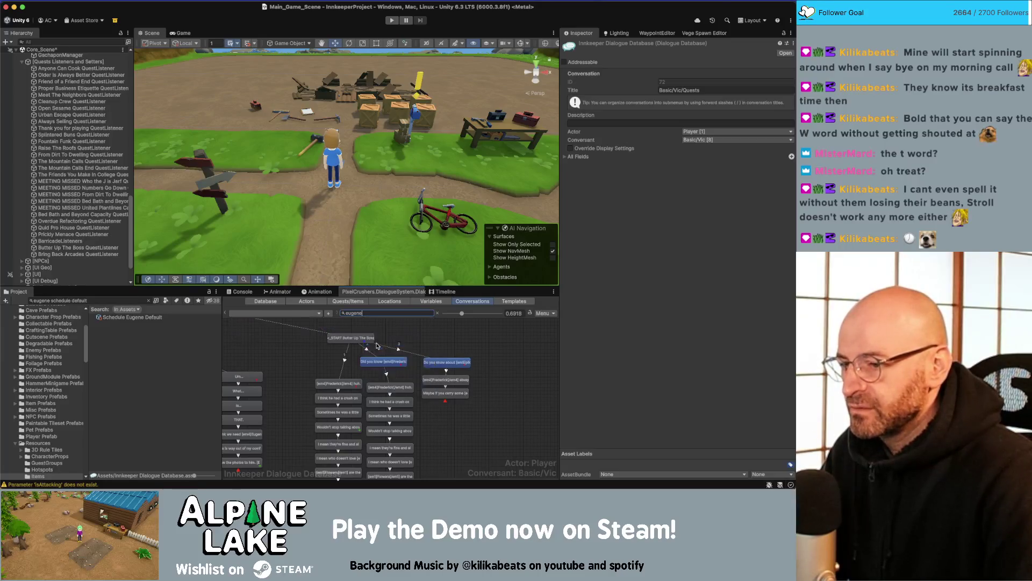
- Set the priority of the link leaving START to Normal
{"action": "scroll", "coordinate": [420, 383], "scroll_direction": "down", "scroll_amount": 3}
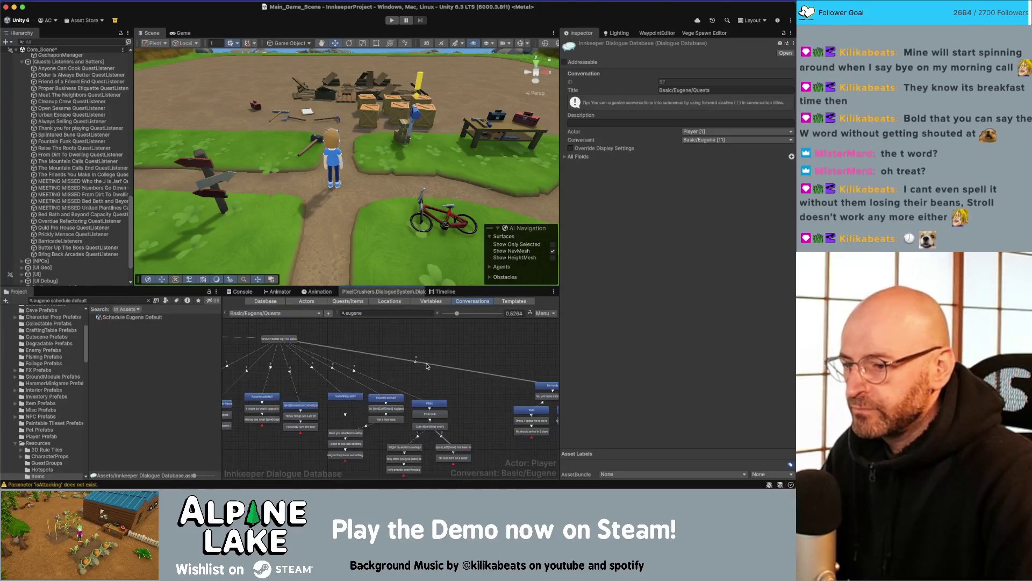
{"action": "left_click", "coordinate": [427, 366]}
{"action": "left_click", "coordinate": [685, 81]}
{"action": "left_click", "coordinate": [683, 111]}
{"action": "left_click", "coordinate": [534, 322]}
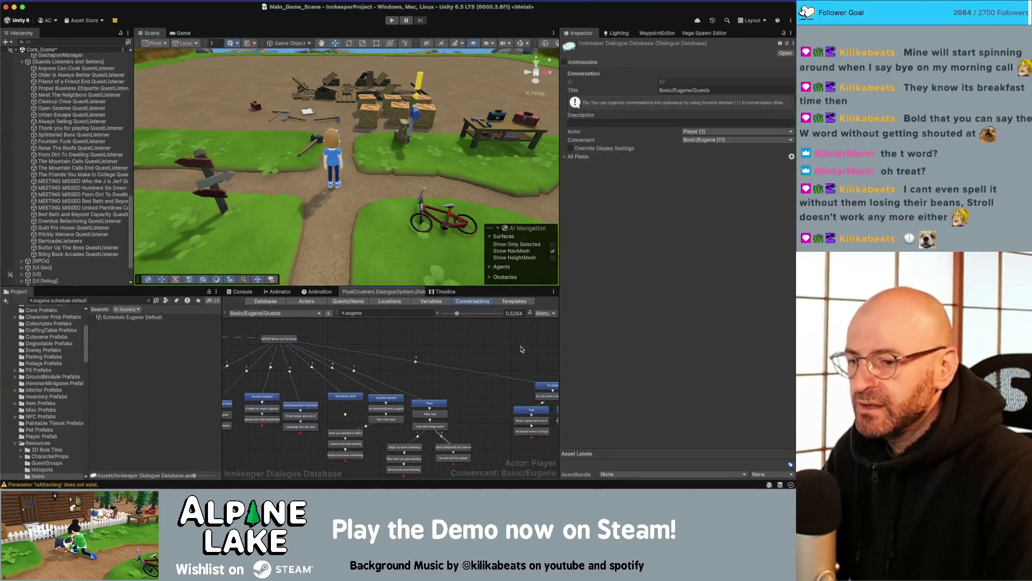
- Move 'I'm ready!' to the top of the START Butter Up The Boss links, then play
{"action": "left_click", "coordinate": [279, 339]}
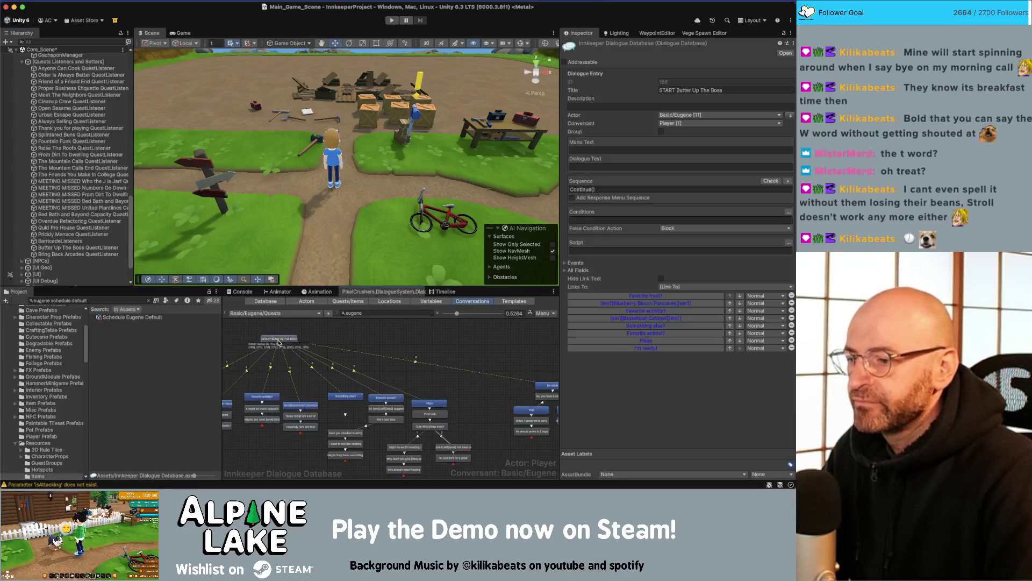
{"action": "left_click", "coordinate": [730, 348]}
{"action": "left_click", "coordinate": [730, 341]}
{"action": "left_click", "coordinate": [731, 334]}
{"action": "left_click", "coordinate": [730, 326]}
{"action": "left_click", "coordinate": [731, 318]}
{"action": "left_click", "coordinate": [730, 311]}
{"action": "left_click", "coordinate": [730, 303]}
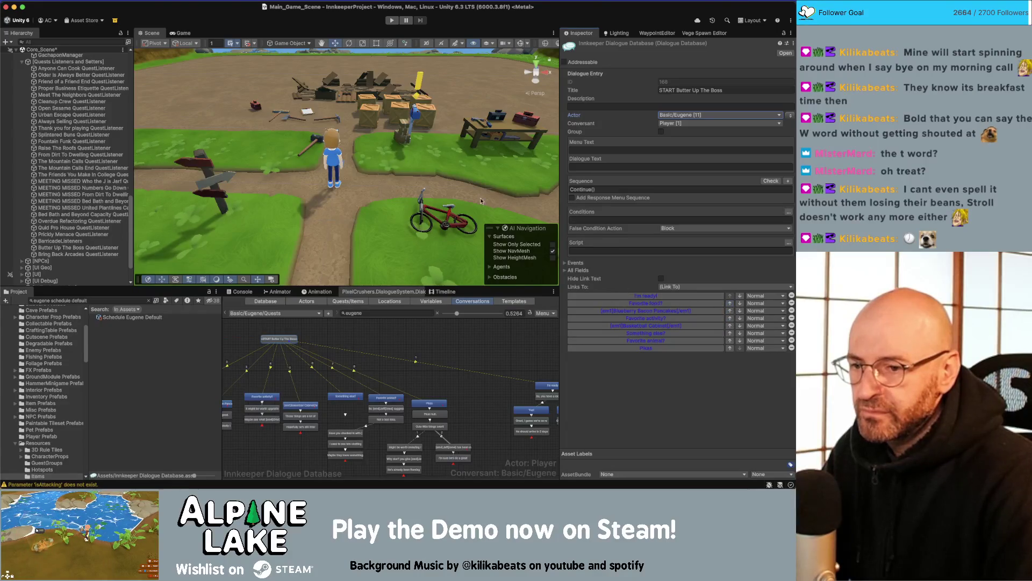
{"action": "left_click", "coordinate": [392, 20]}
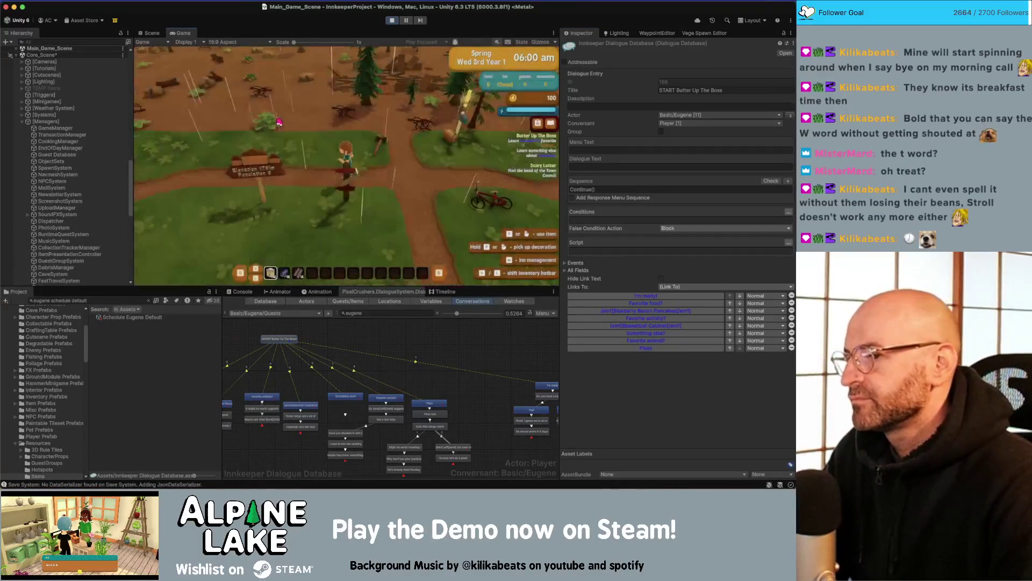
- Run across the farm to town, talk to Ruby, and decline eating the wheat flour
{"action": "key", "text": "s"}
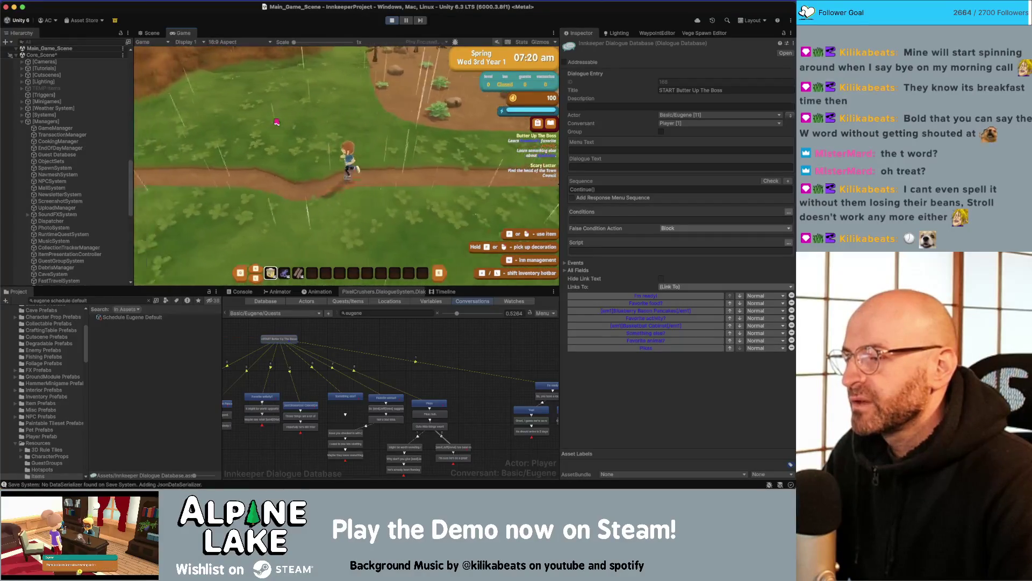
{"action": "key", "text": "d"}
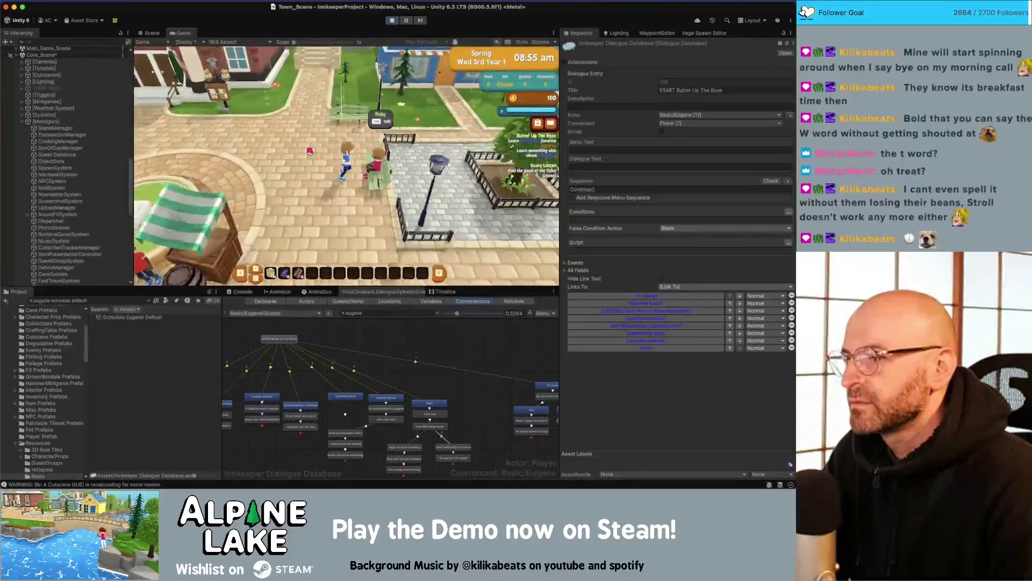
{"action": "key", "text": "e"}
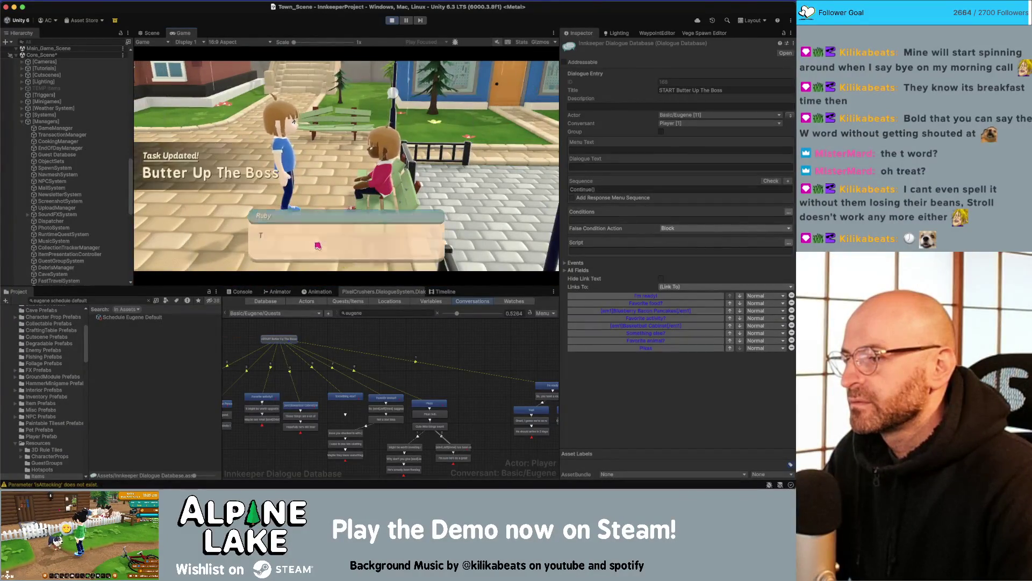
{"action": "left_click", "coordinate": [318, 246]}
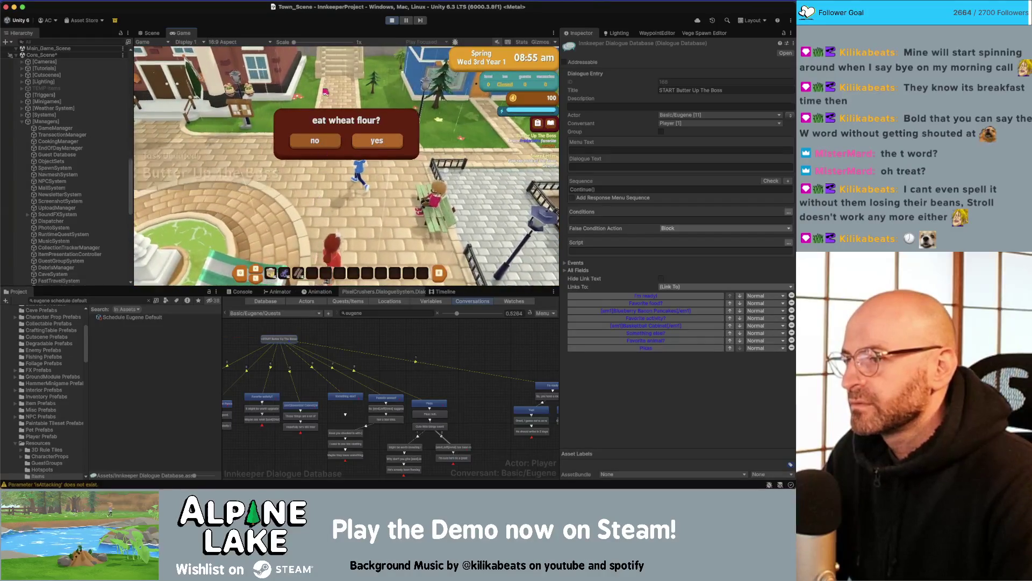
{"action": "left_click", "coordinate": [325, 139]}
- Walk up the stairs to Oriel and take the Butter Up The Boss option
{"action": "key", "text": "w"}
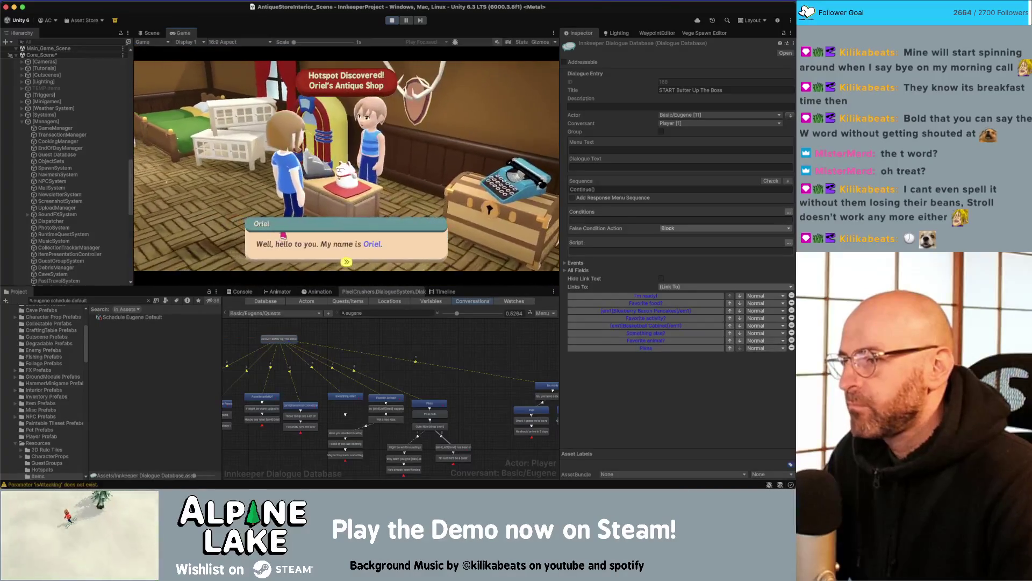
{"action": "left_click", "coordinate": [286, 235]}
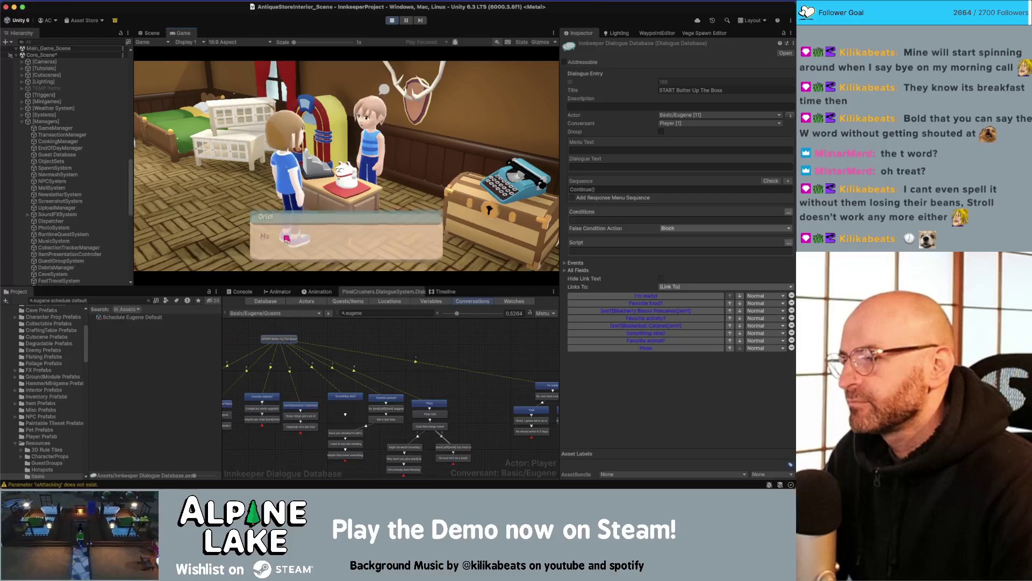
{"action": "key", "text": "space"}
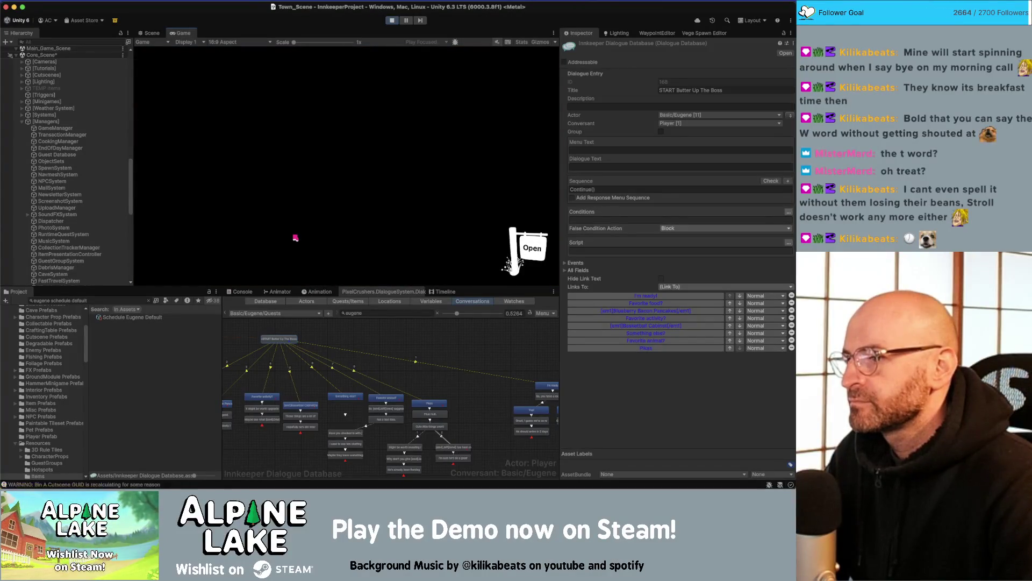
- Walk into the town hall and start talking to Eugene
{"action": "key", "text": "s"}
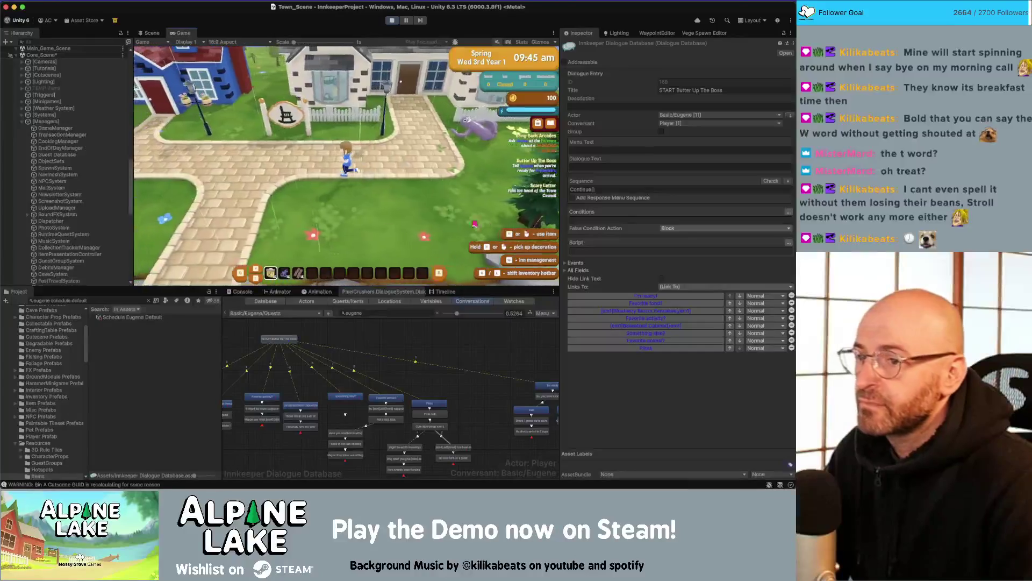
{"action": "key", "text": "w"}
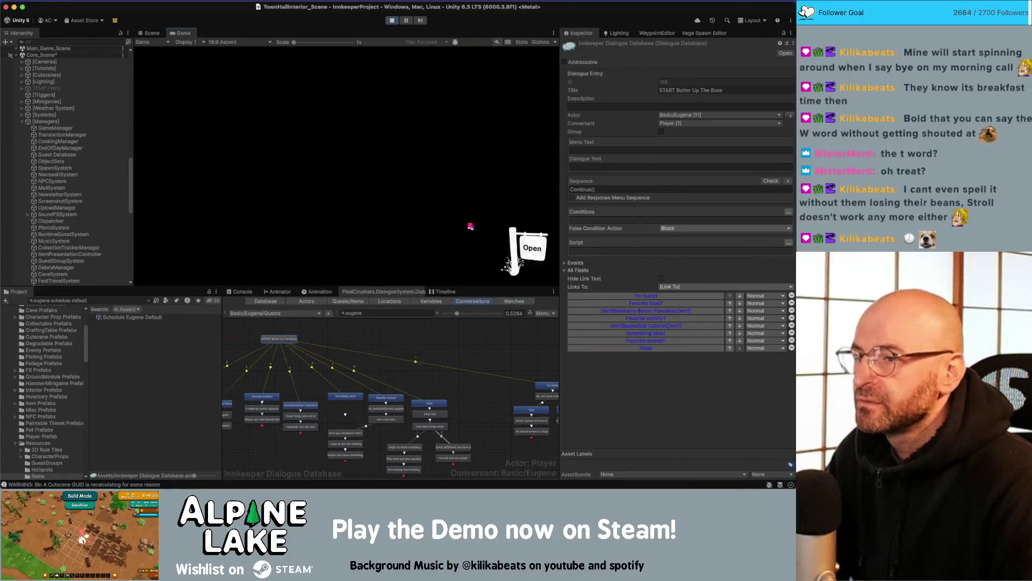
{"action": "key", "text": "w"}
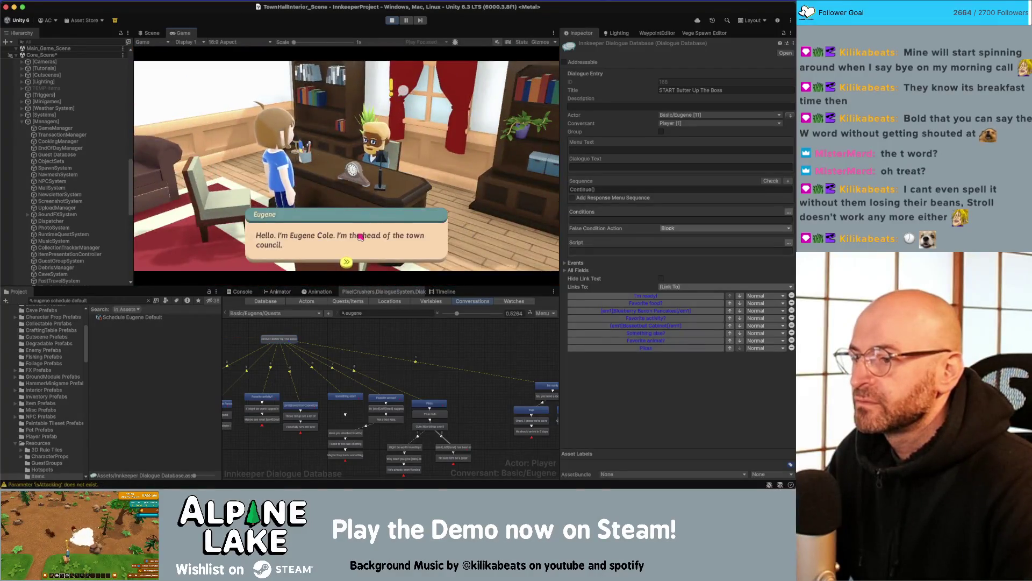
{"action": "left_click", "coordinate": [361, 236]}
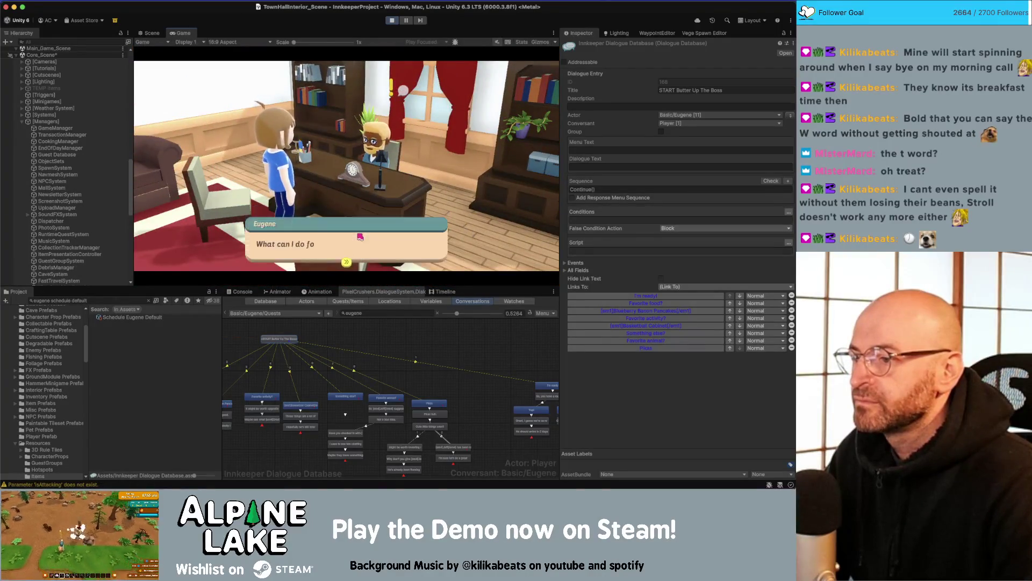
- Choose Butter Up The Boss with Eugene, then change the Pikas node text to '[em5]Pikas[/em5]'
{"action": "left_click", "coordinate": [361, 237]}
{"action": "left_click", "coordinate": [207, 173]}
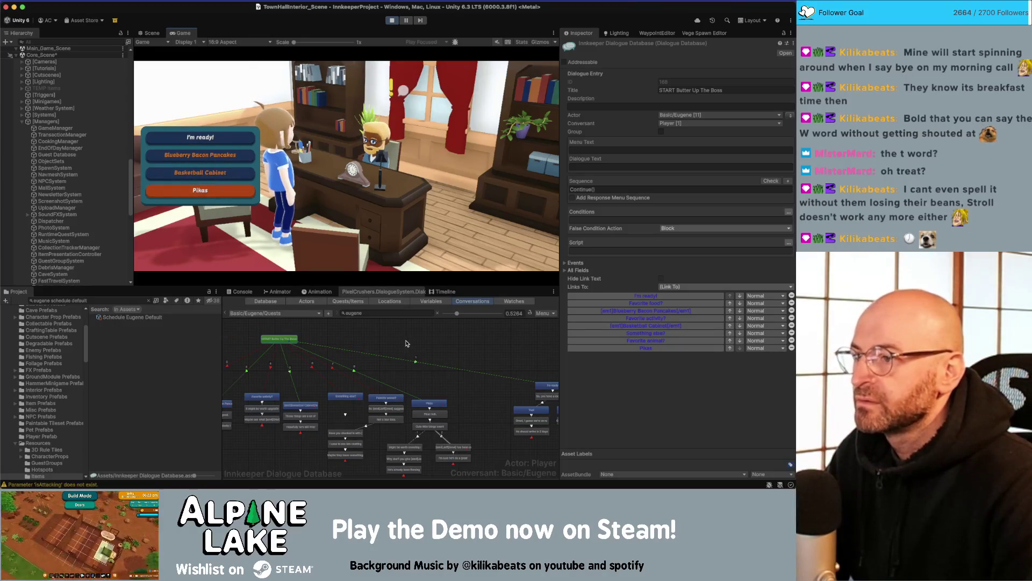
{"action": "scroll", "coordinate": [408, 344], "scroll_direction": "up", "scroll_amount": 3}
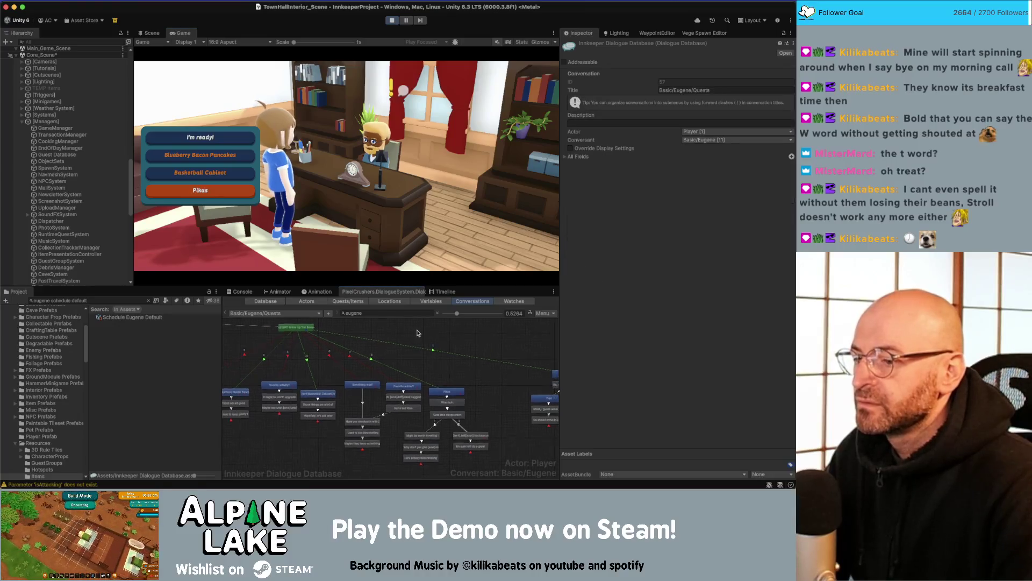
{"action": "left_click", "coordinate": [451, 393]}
{"action": "left_click", "coordinate": [640, 166]}
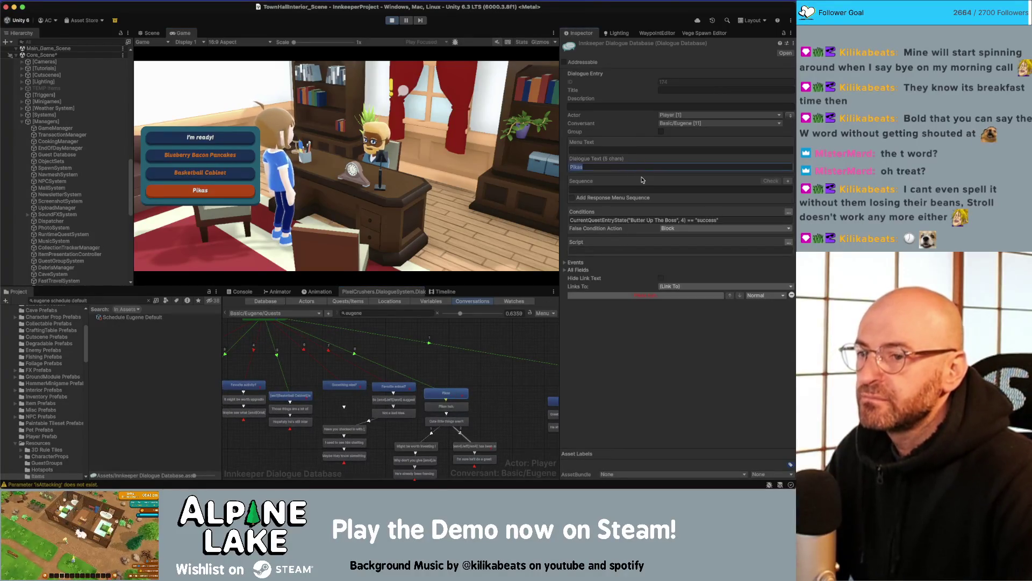
{"action": "type", "text": "[em5]Pikas["}
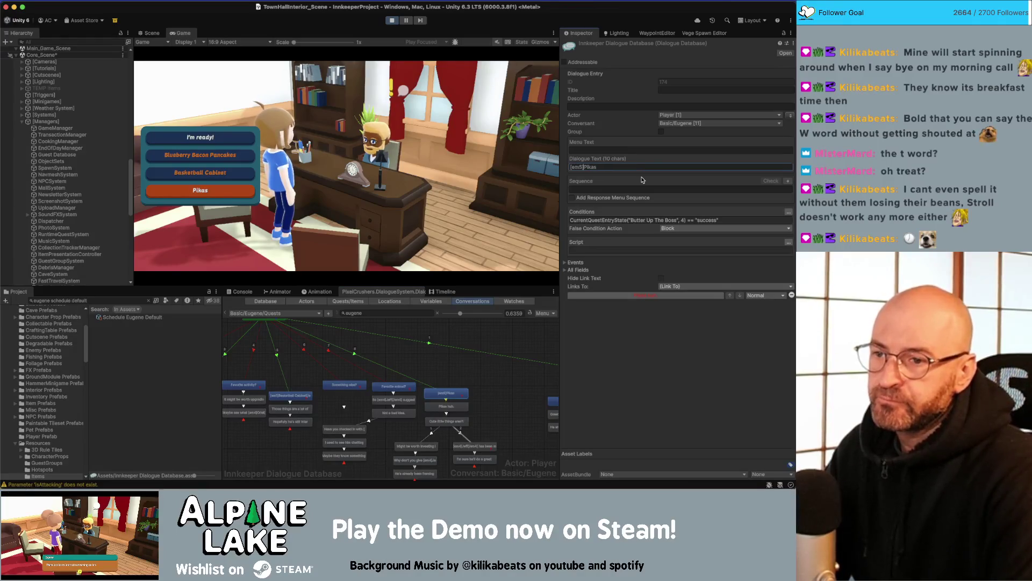
{"action": "type", "text": "/em5]"}
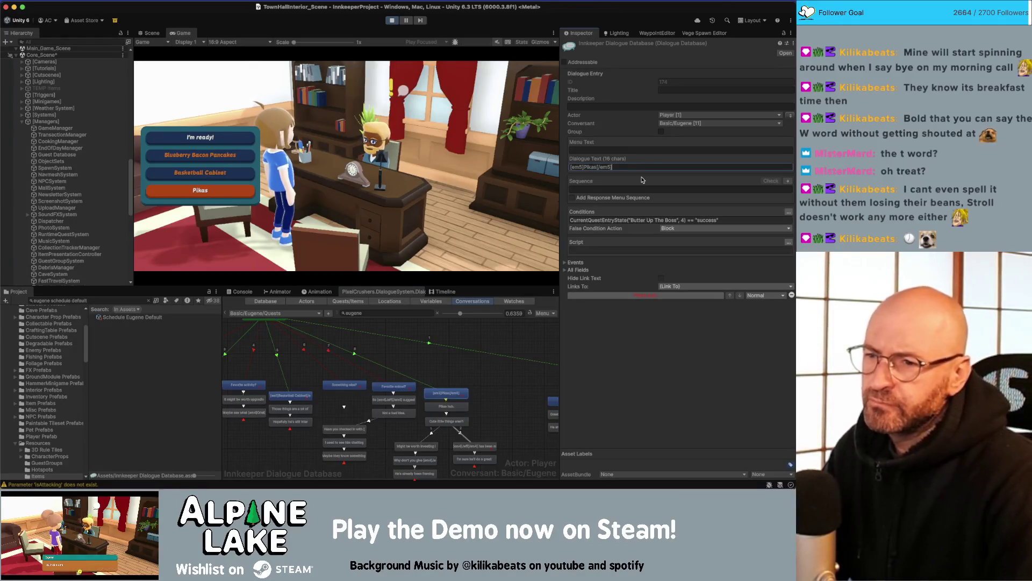
- Answer Pikas in the game and click through Eugene's replies until the conversation closes
{"action": "left_click", "coordinate": [215, 192]}
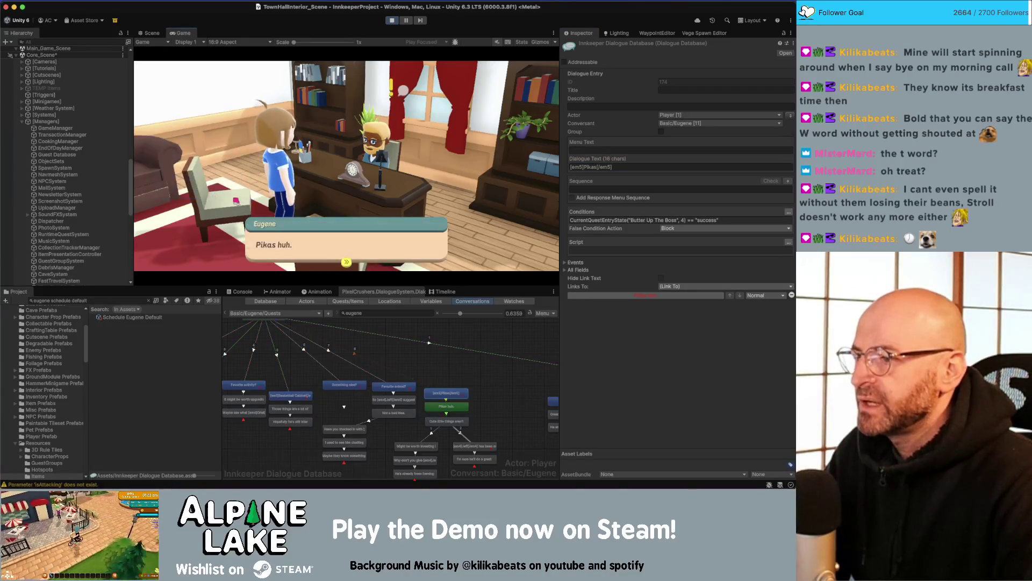
{"action": "left_click", "coordinate": [334, 253]}
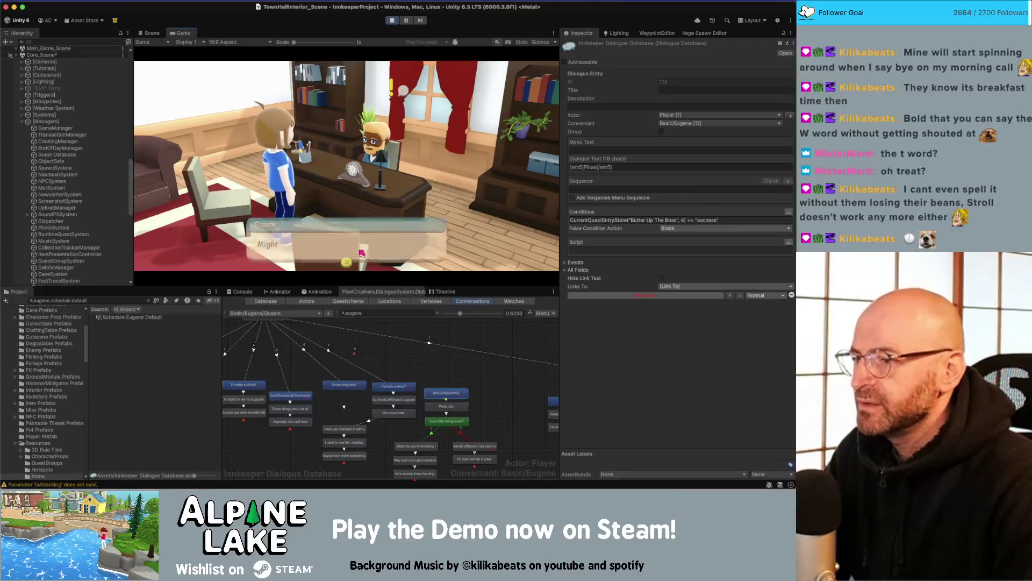
{"action": "left_click", "coordinate": [366, 252]}
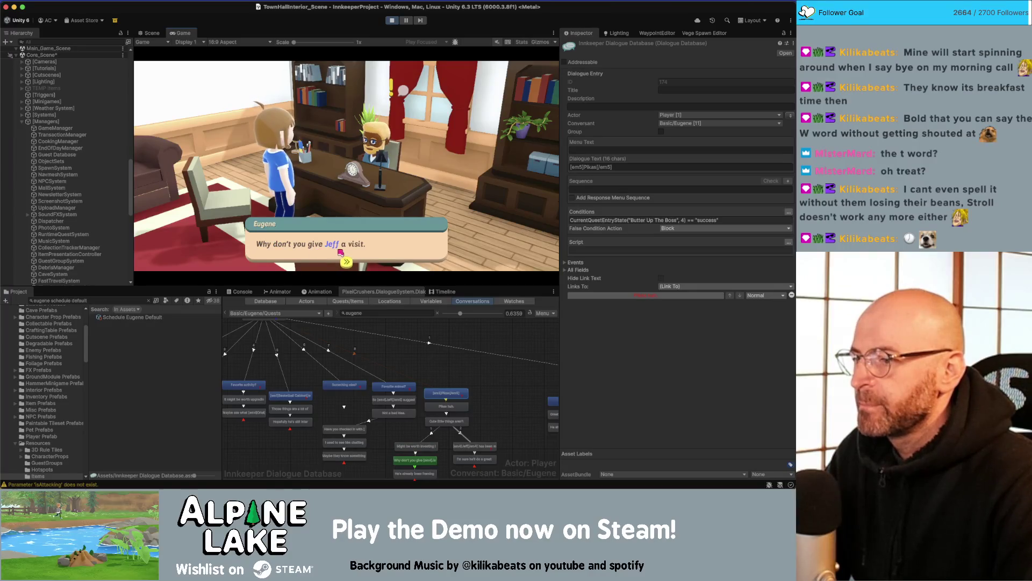
{"action": "left_click", "coordinate": [341, 253]}
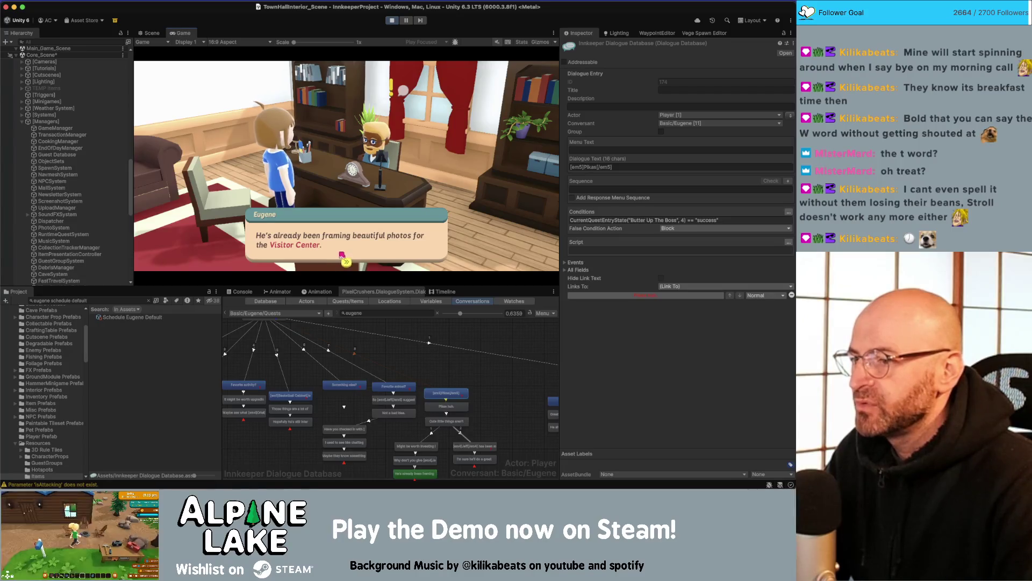
{"action": "left_click", "coordinate": [343, 249]}
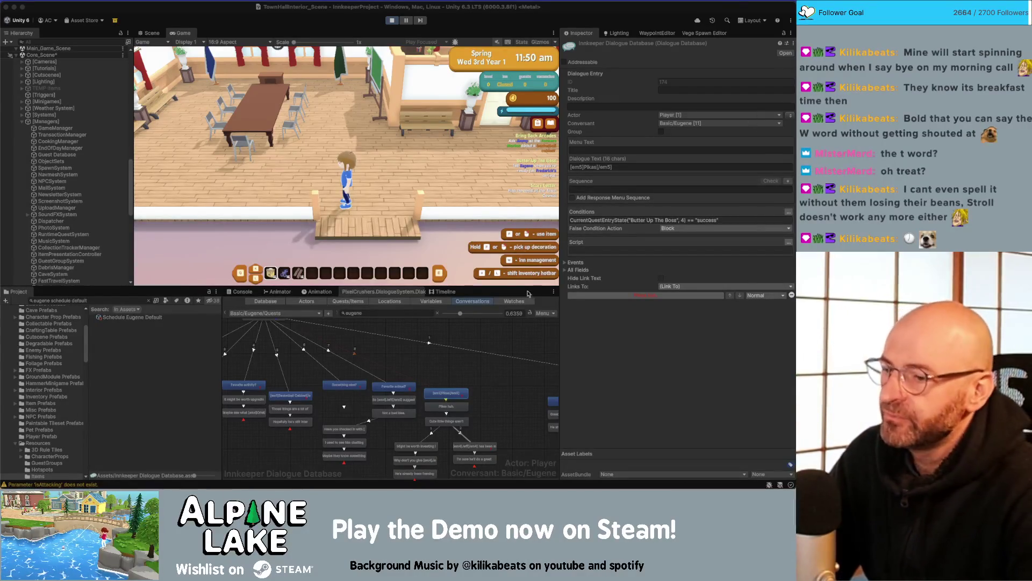
- Change the 'I'm ready!' third condition to entry 4 and remove its trailing 'and'
{"action": "left_click_drag", "start_coordinate": [496, 371], "coordinate": [372, 368]}
{"action": "left_click", "coordinate": [472, 368]}
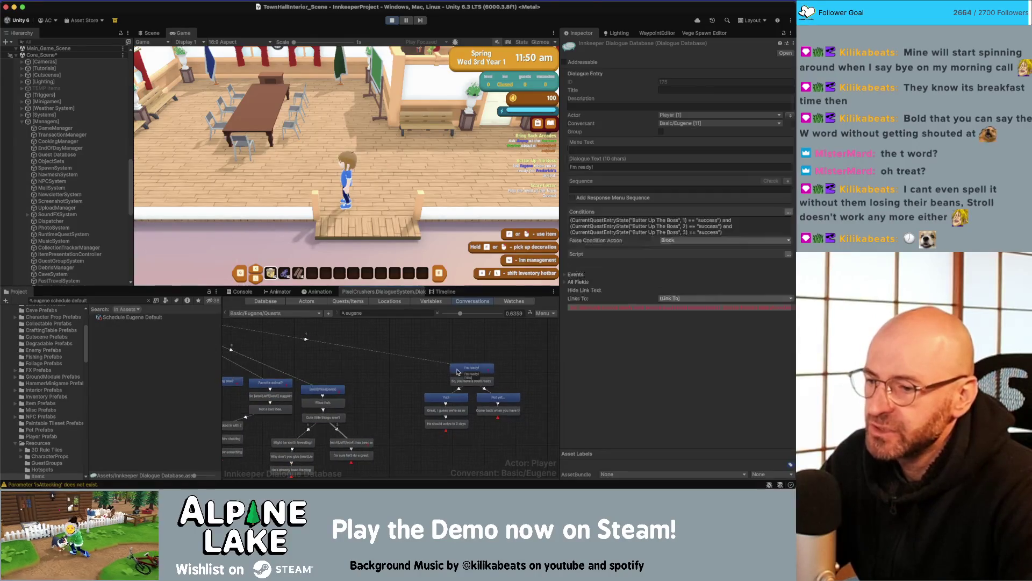
{"action": "left_click", "coordinate": [710, 236]}
{"action": "left_click", "coordinate": [726, 232]}
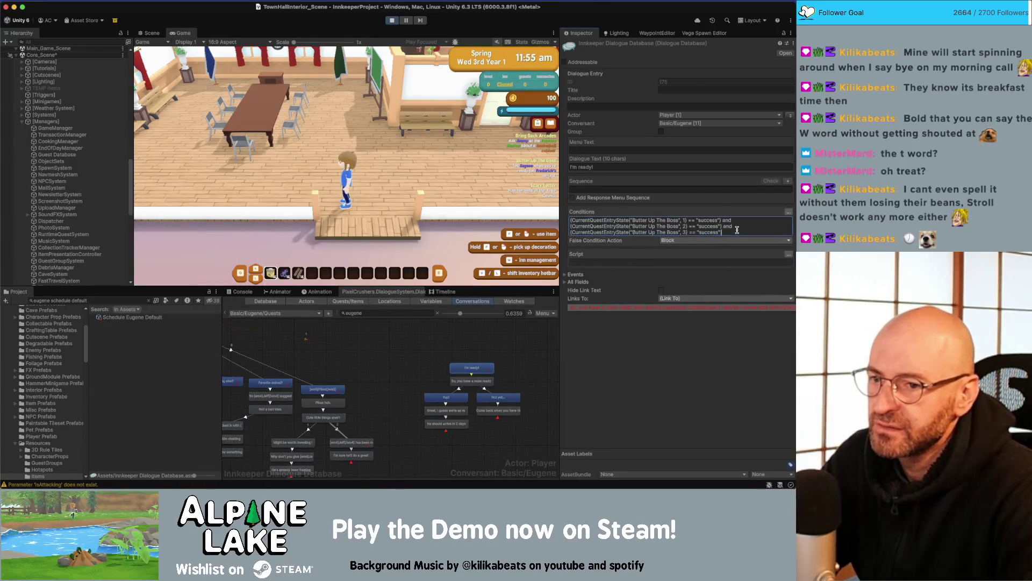
{"action": "left_click", "coordinate": [686, 232]}
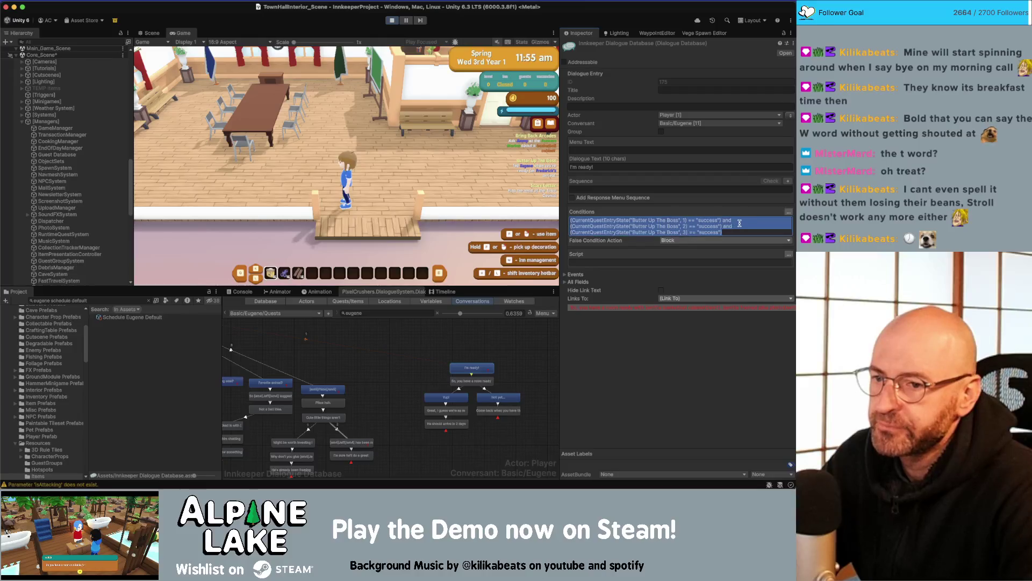
{"action": "left_click", "coordinate": [739, 223]}
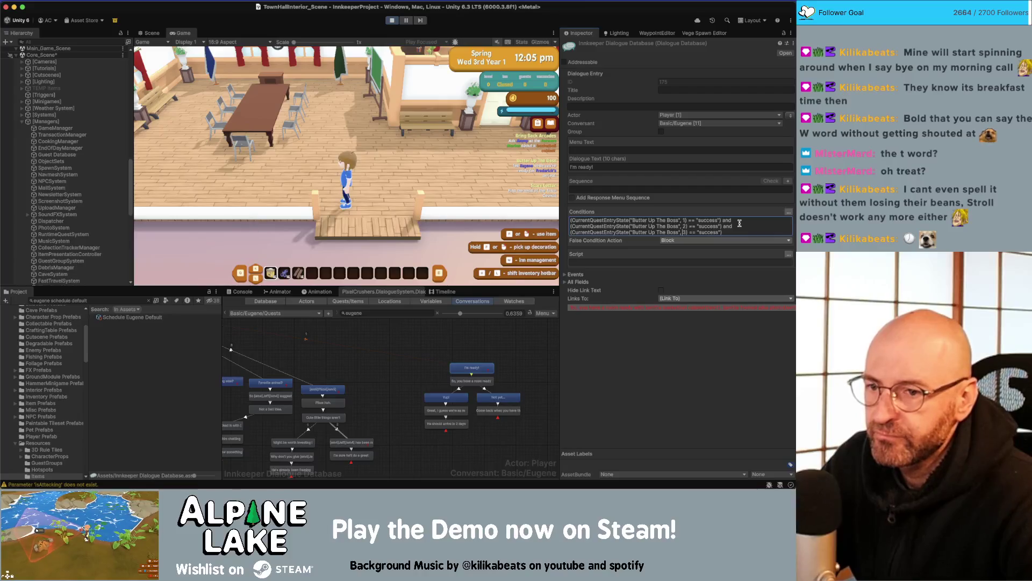
{"action": "key", "text": "BackSpace"}
{"action": "type", "text": "4"}
{"action": "key", "text": "End"}
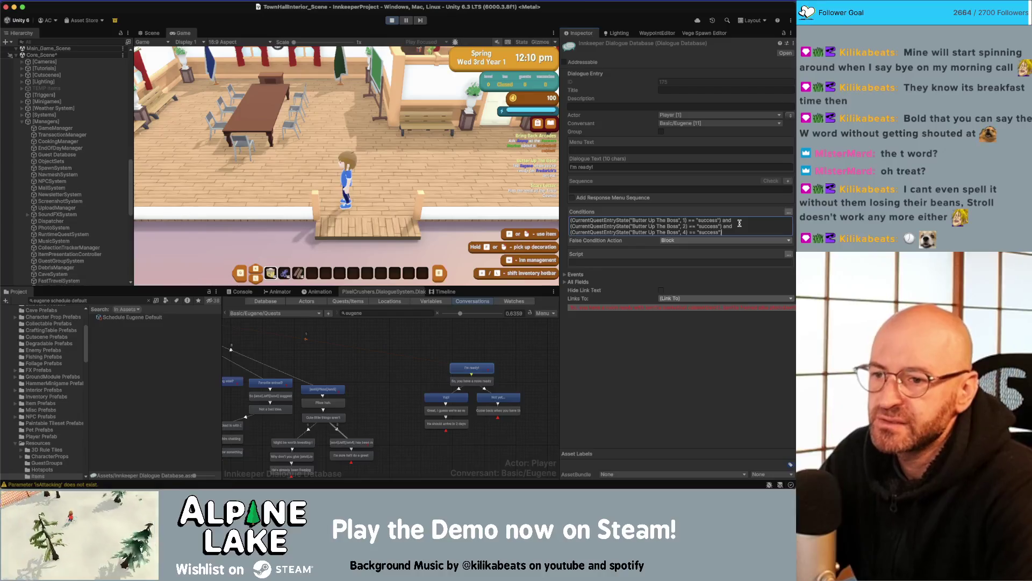
{"action": "key", "text": "Up"}
{"action": "key", "text": "Up"}
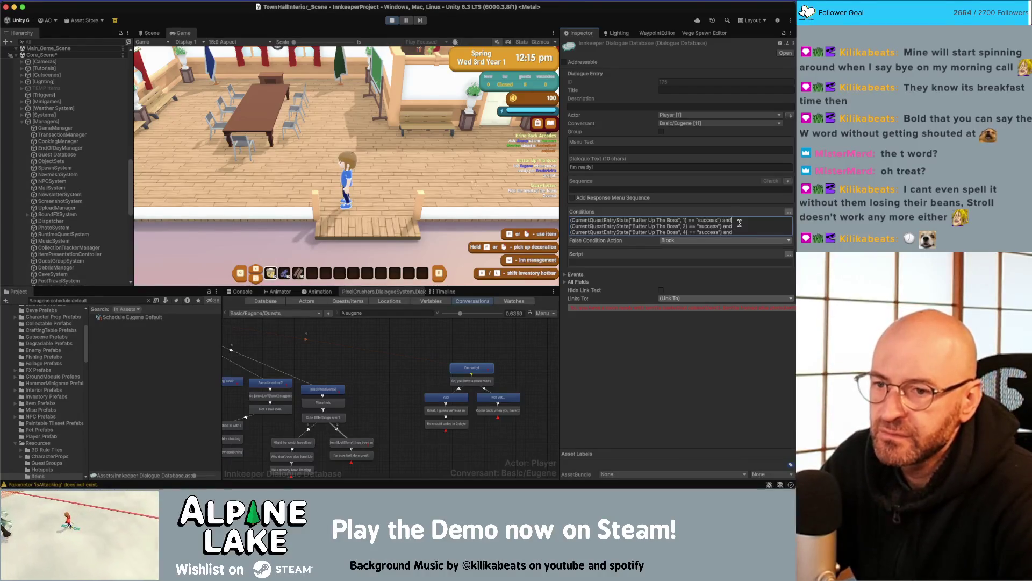
{"action": "key", "text": "shift+End"}
{"action": "key", "text": "alt+shift+Left"}
{"action": "key", "text": "alt+shift+Left"}
{"action": "key", "text": "End"}
{"action": "key", "text": "BackSpace"}
{"action": "key", "text": "BackSpace"}
{"action": "key", "text": "BackSpace"}
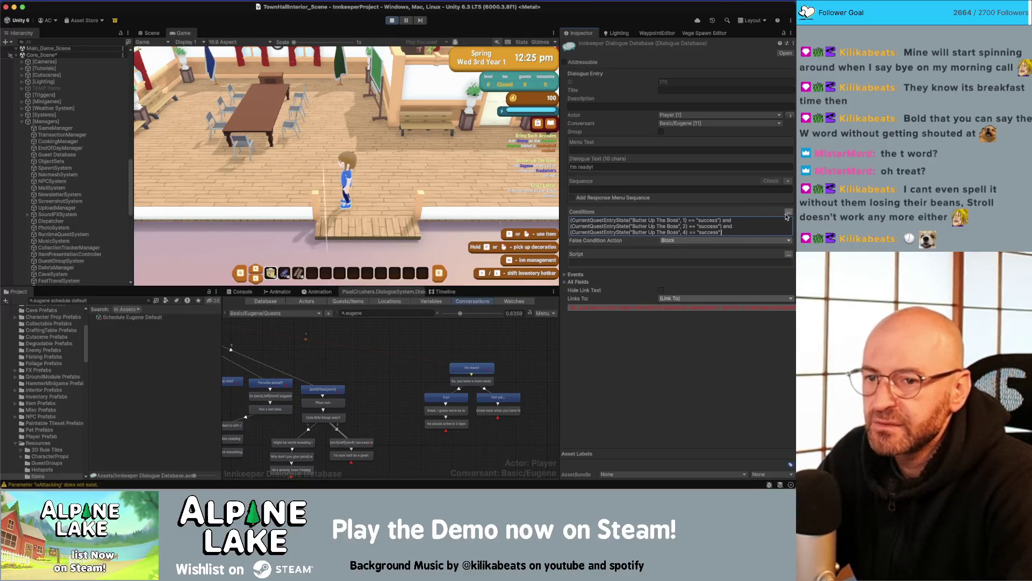
- Add a Quest It's Pronounced Pike-uh not unassigned condition, apply it, and stop the game
{"action": "left_click", "coordinate": [789, 211]}
{"action": "left_click", "coordinate": [579, 222]}
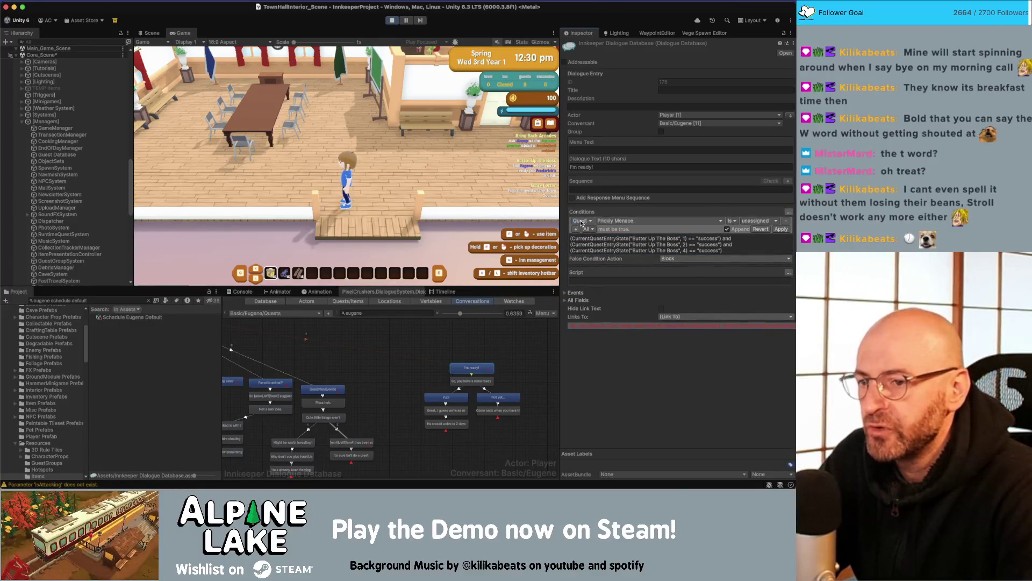
{"action": "left_click", "coordinate": [607, 222]}
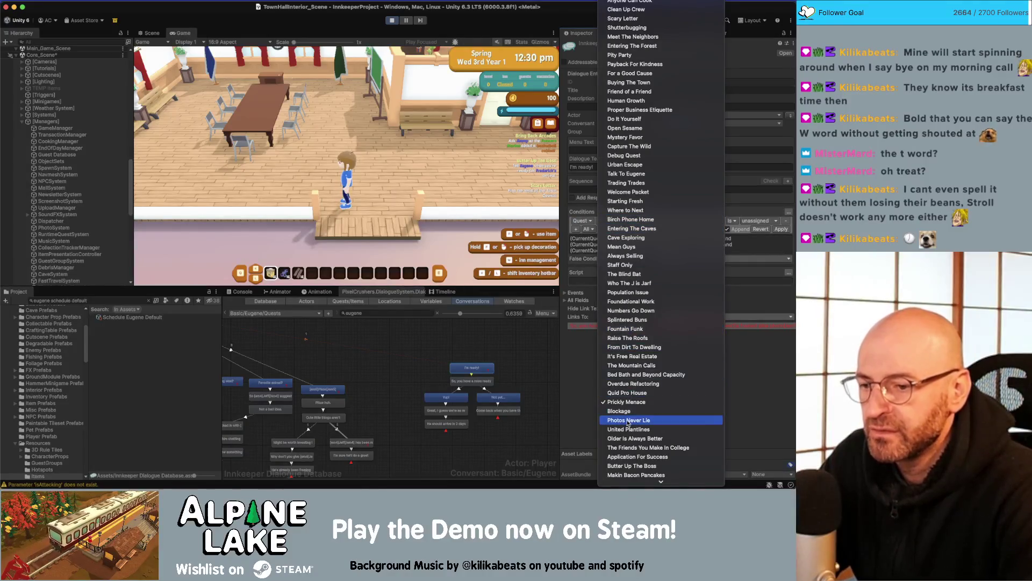
{"action": "scroll", "coordinate": [636, 462], "scroll_direction": "down", "scroll_amount": 1}
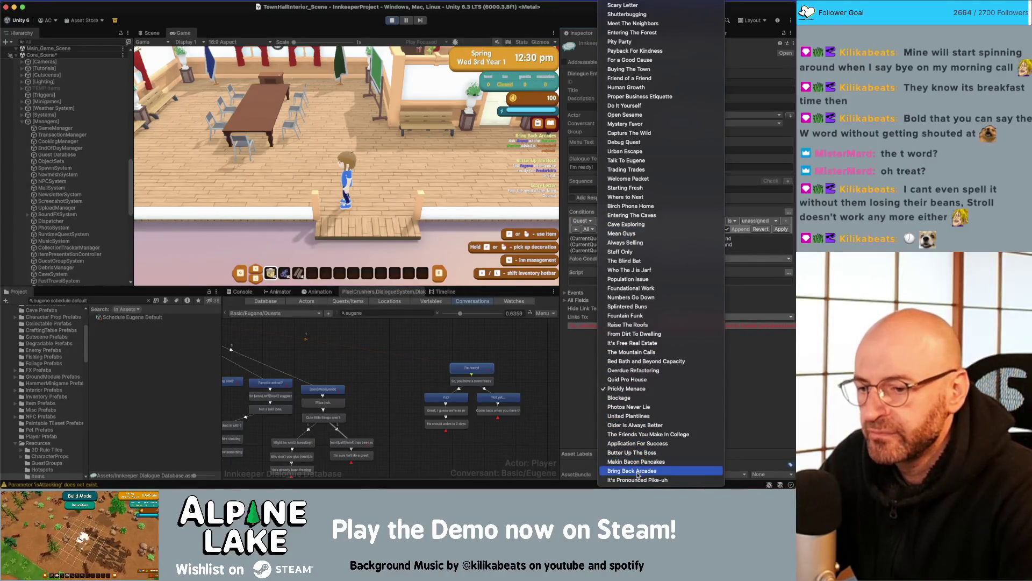
{"action": "left_click", "coordinate": [637, 479]}
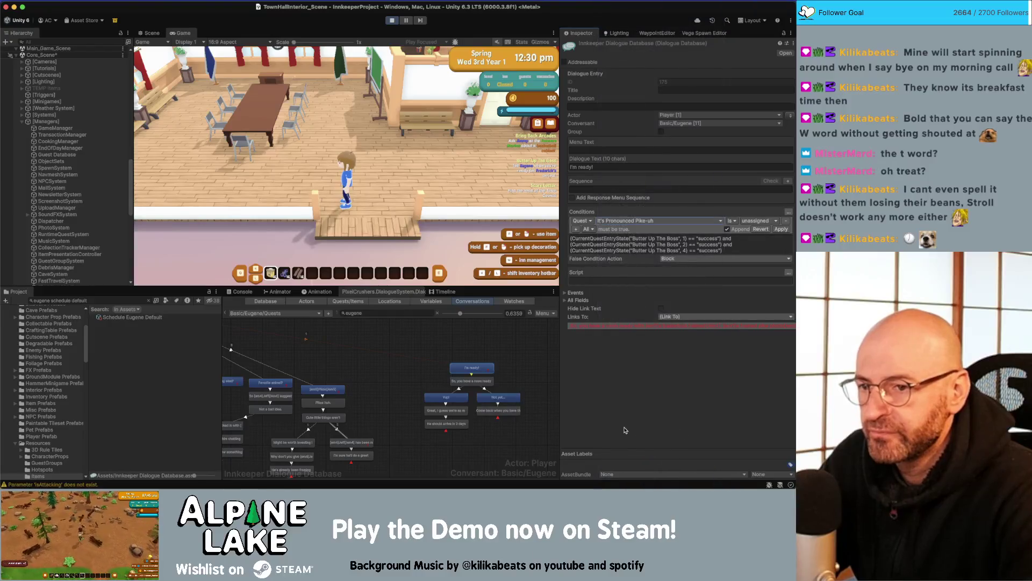
{"action": "left_click", "coordinate": [735, 221]}
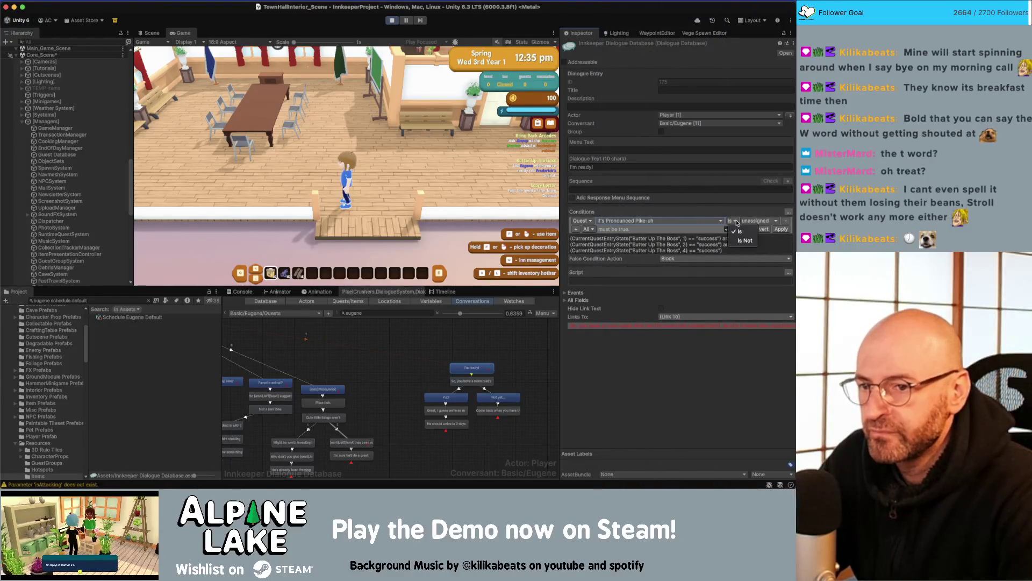
{"action": "left_click", "coordinate": [745, 241]}
{"action": "left_click", "coordinate": [781, 229]}
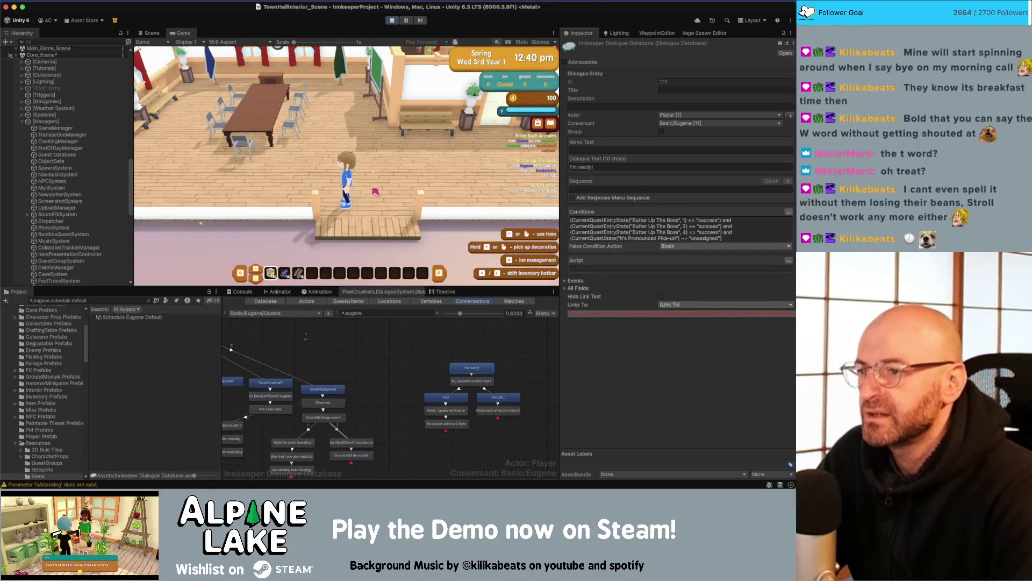
{"action": "left_click", "coordinate": [390, 21]}
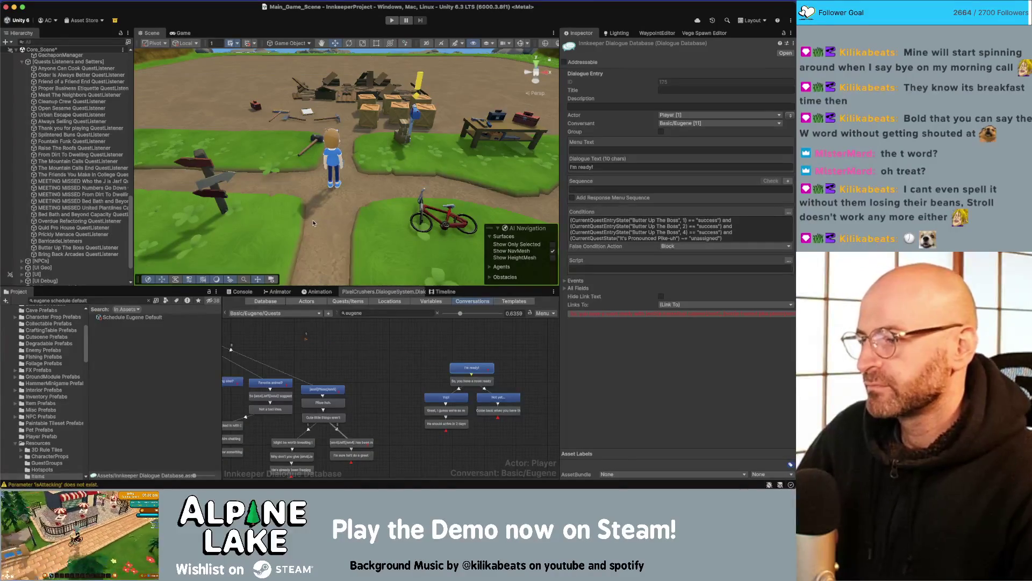
- Select nodes in Eugene's Quests graph until the 'nicely framed photo' entry shows in the Inspector
{"action": "left_click", "coordinate": [355, 362]}
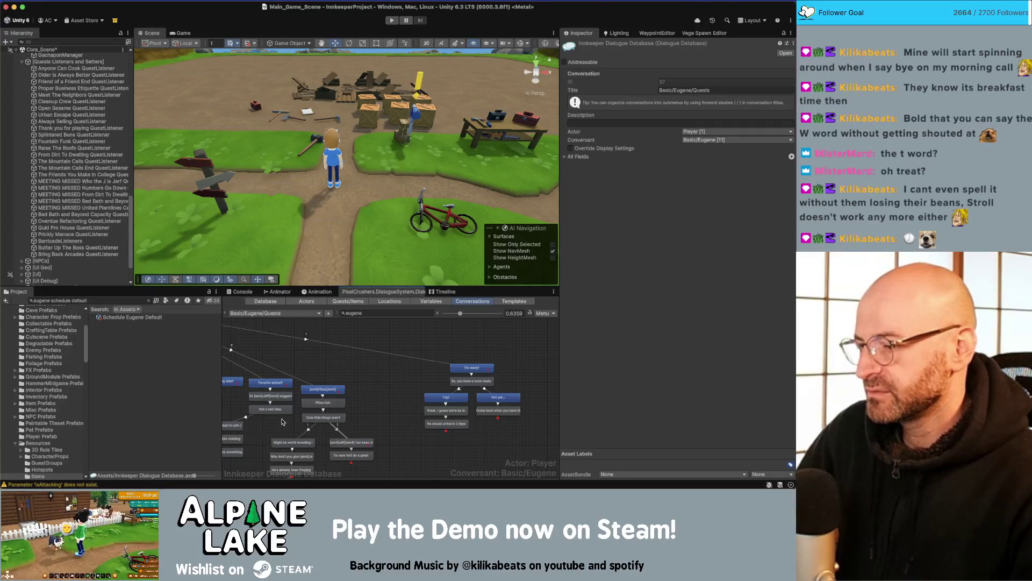
{"action": "scroll", "coordinate": [282, 421], "scroll_direction": "left", "scroll_amount": 5}
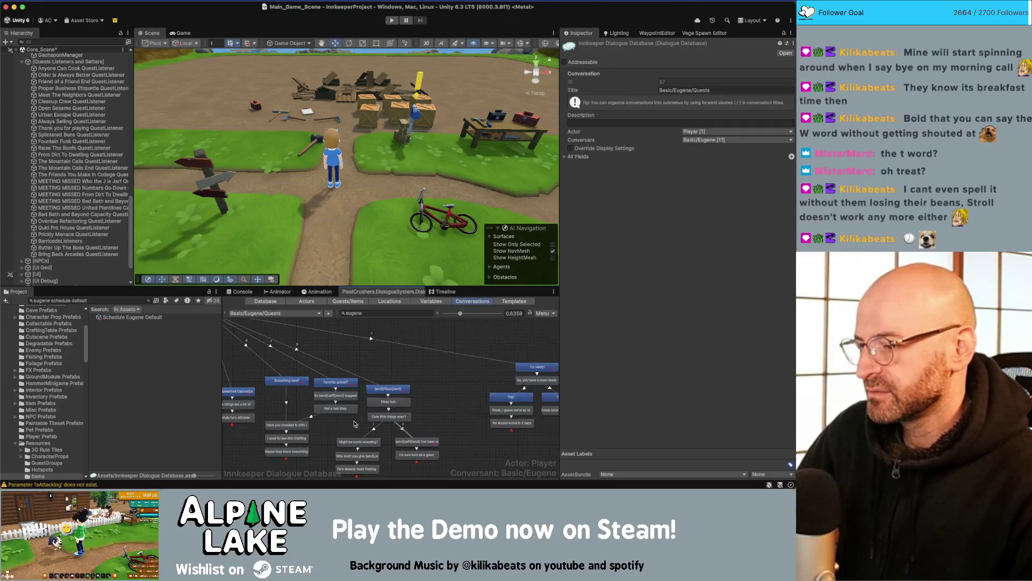
{"action": "left_click", "coordinate": [350, 395]}
{"action": "left_click", "coordinate": [343, 440]}
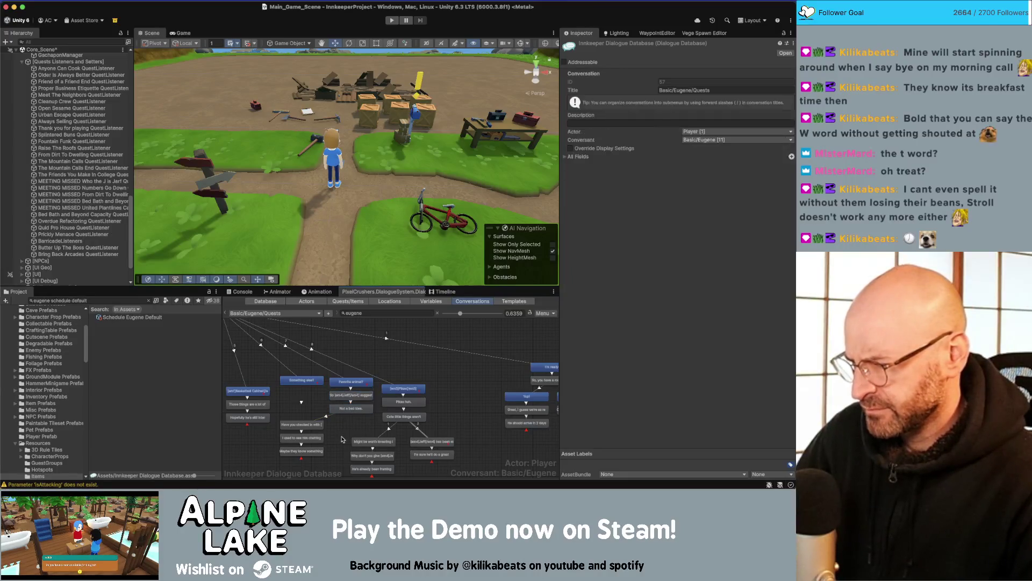
{"action": "left_click", "coordinate": [317, 420]}
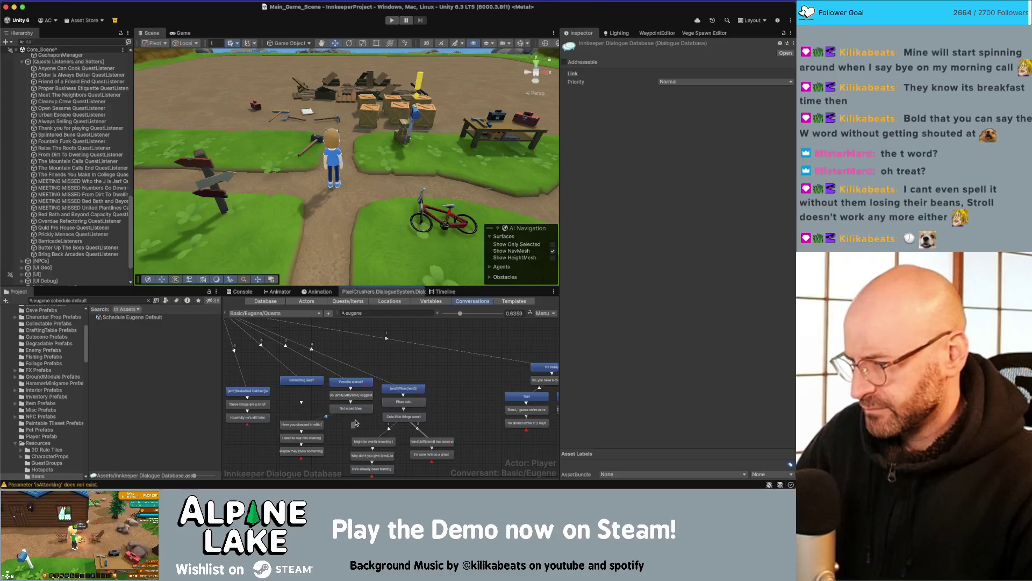
{"action": "left_click_drag", "start_coordinate": [355, 424], "coordinate": [353, 391]}
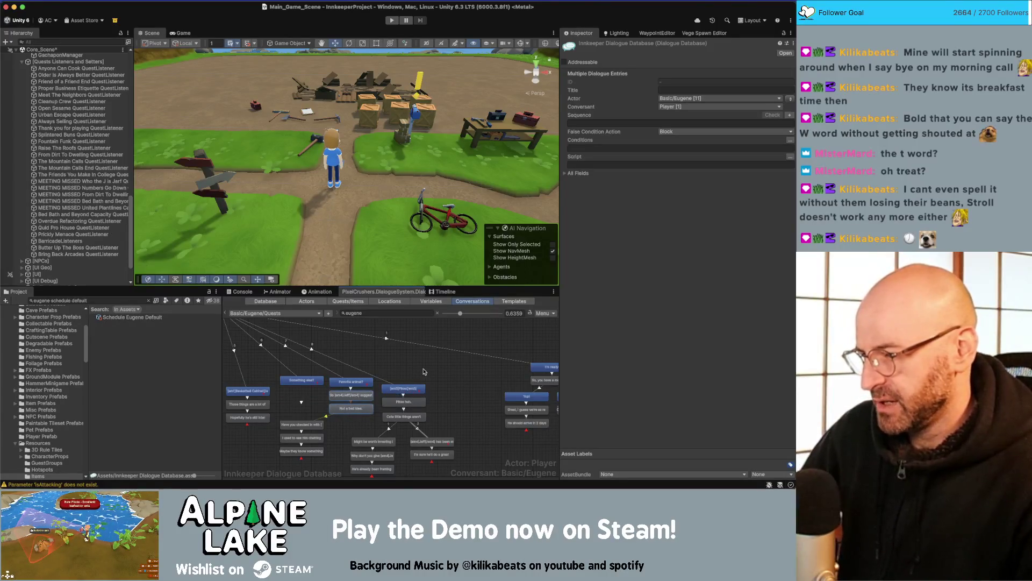
{"action": "left_click", "coordinate": [337, 422]}
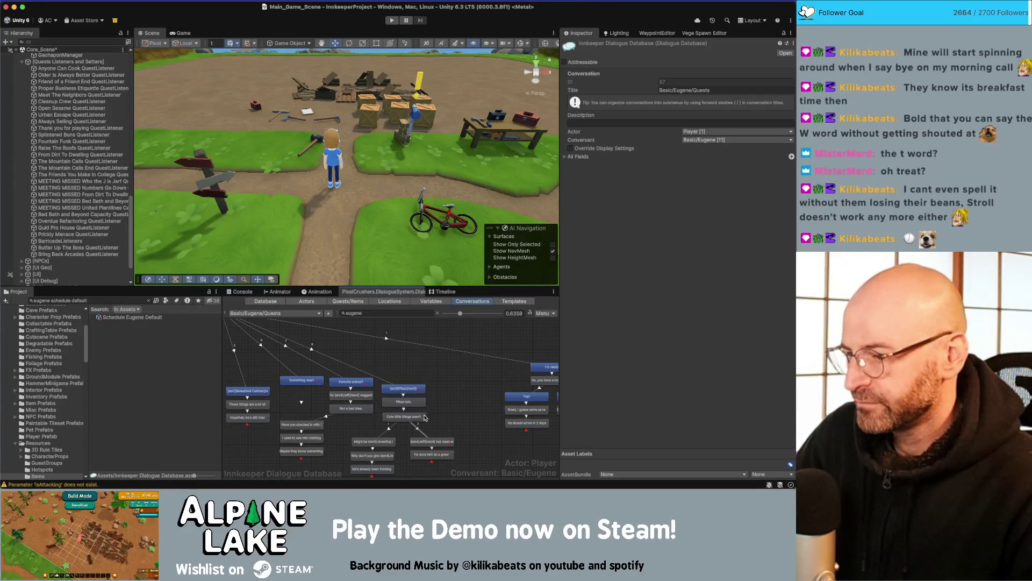
{"action": "left_click", "coordinate": [421, 441]}
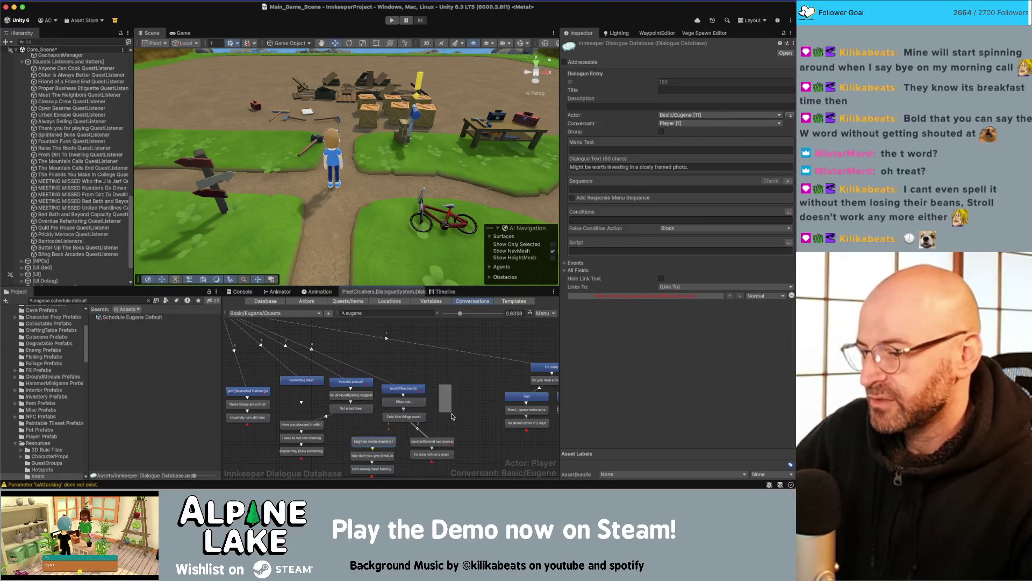
- Click through entries 189 and 190 to show entry 191 about framing Visitor Center photos
{"action": "left_click", "coordinate": [417, 438]}
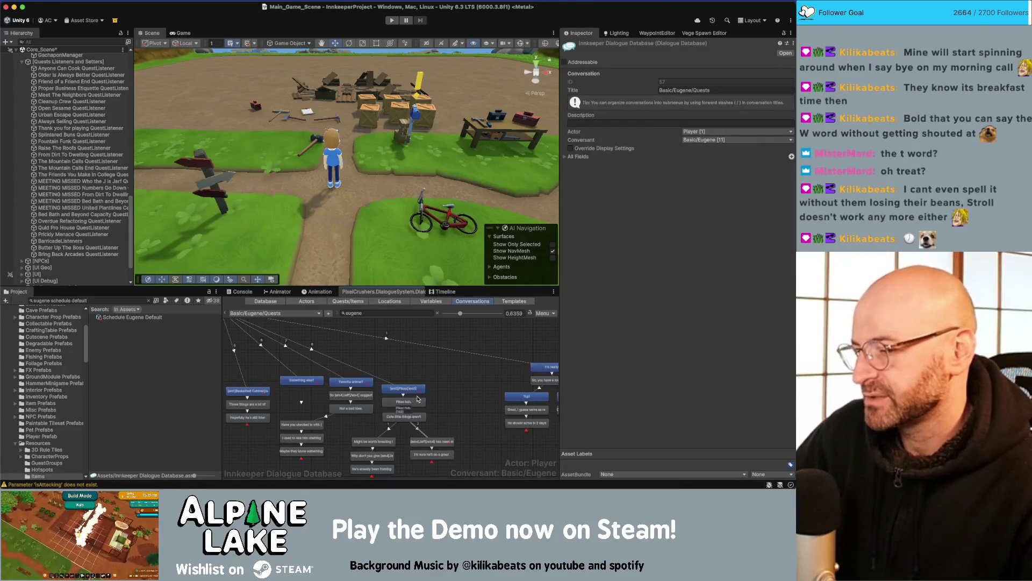
{"action": "left_click", "coordinate": [410, 422]}
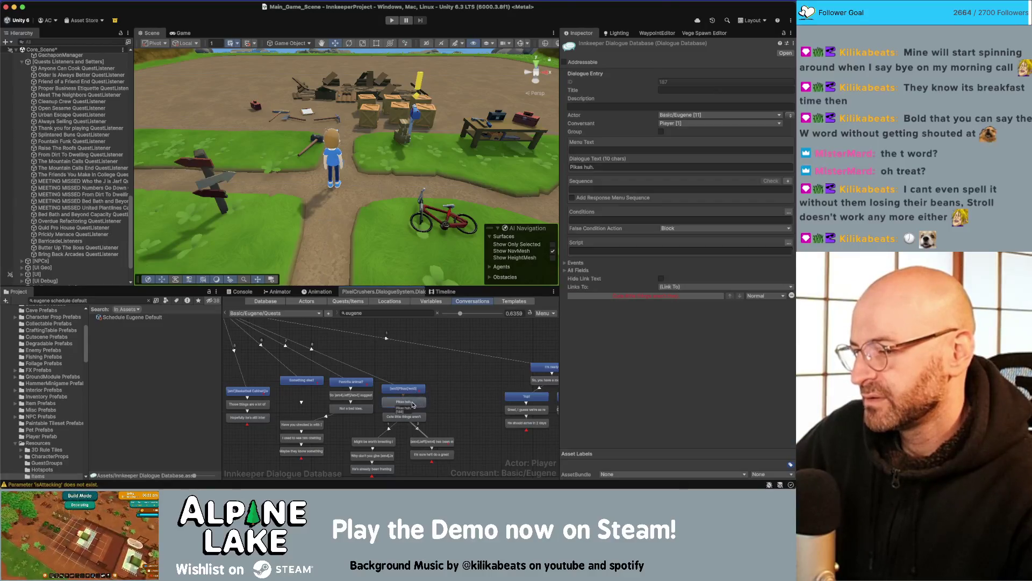
{"action": "left_click", "coordinate": [387, 447]}
{"action": "left_click", "coordinate": [387, 445]}
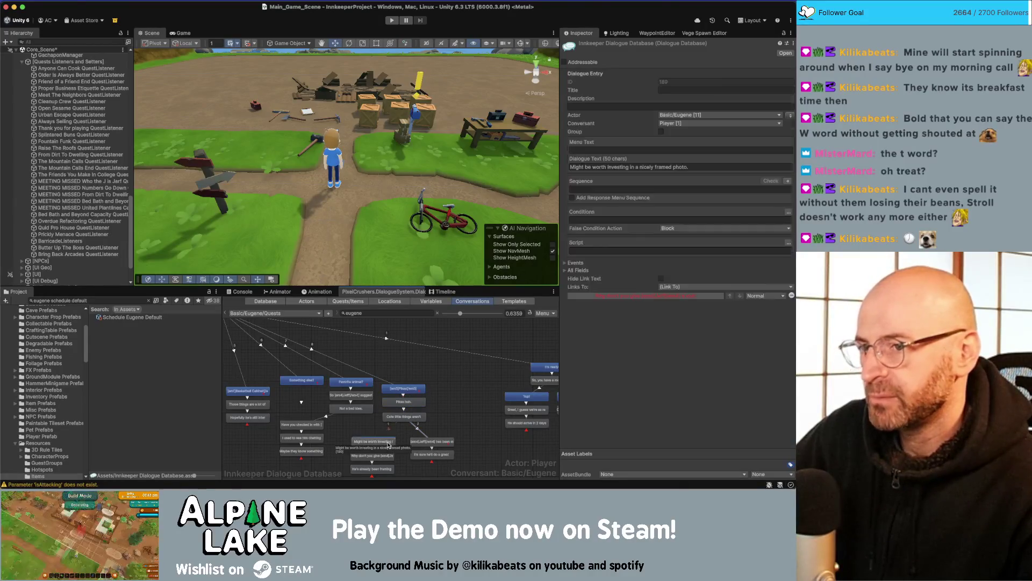
{"action": "left_click", "coordinate": [369, 432]}
{"action": "left_click", "coordinate": [370, 444]}
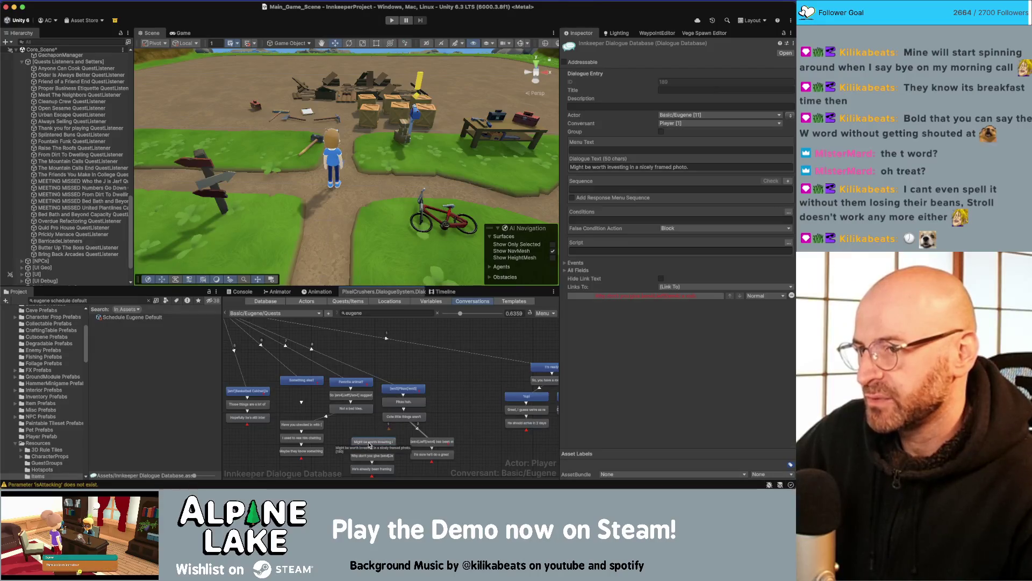
{"action": "left_click", "coordinate": [367, 456]}
{"action": "left_click", "coordinate": [370, 467]}
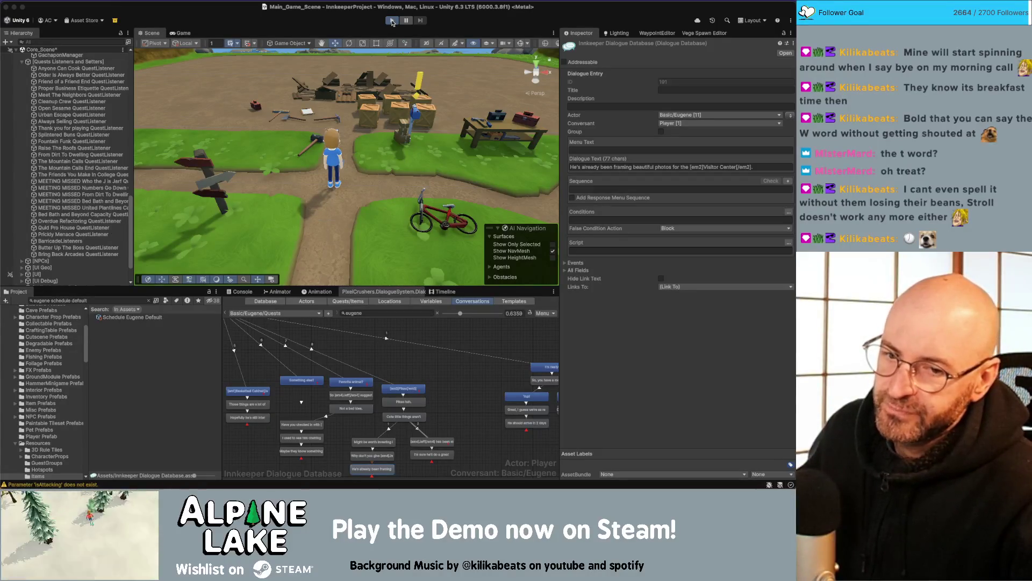
{"action": "left_click", "coordinate": [392, 22]}
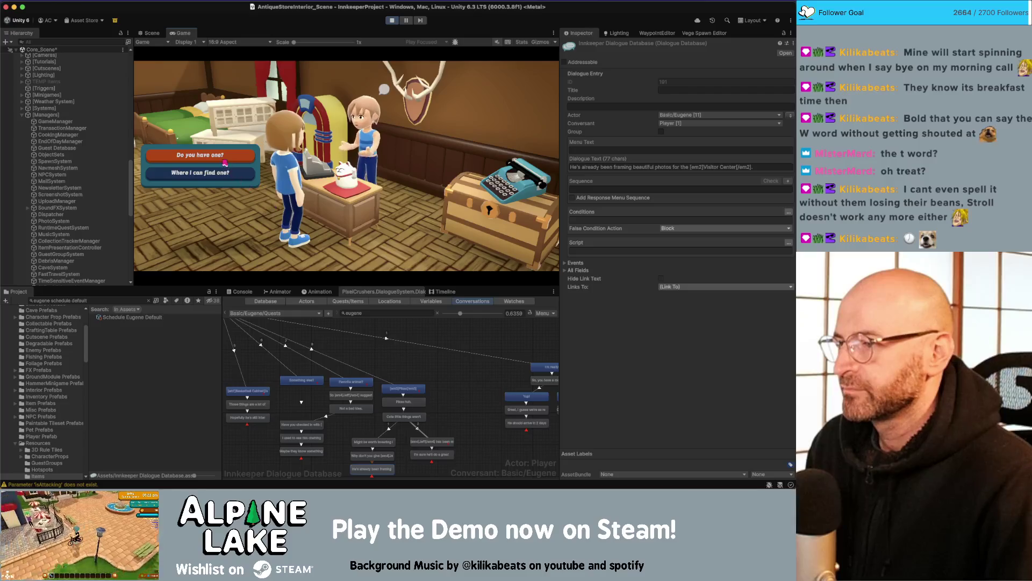
- Dismiss the farmers market dialogue and start chatting with Eugene in the running game
{"action": "left_click", "coordinate": [279, 238]}
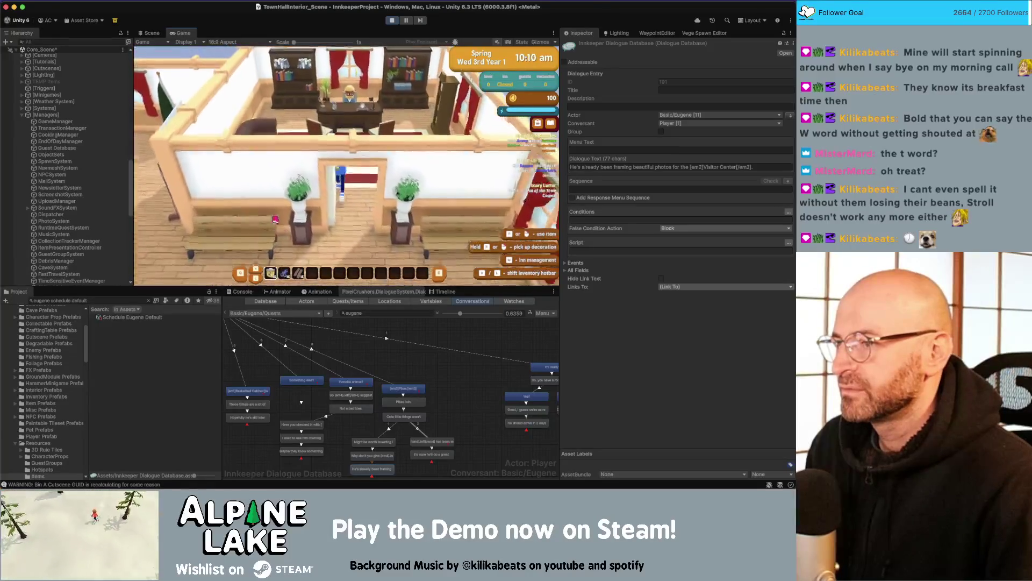
{"action": "key", "text": "e"}
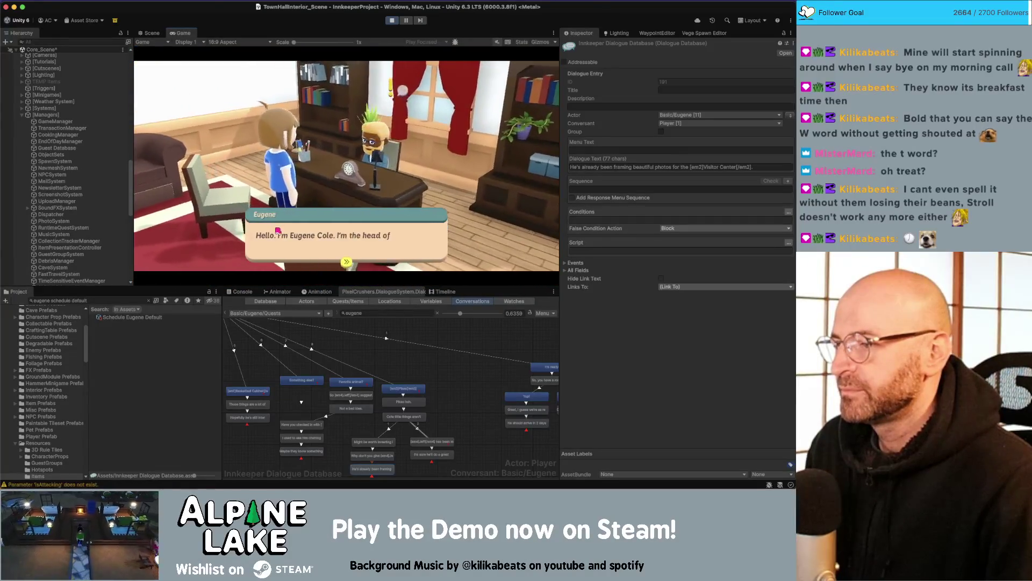
{"action": "key", "text": "e"}
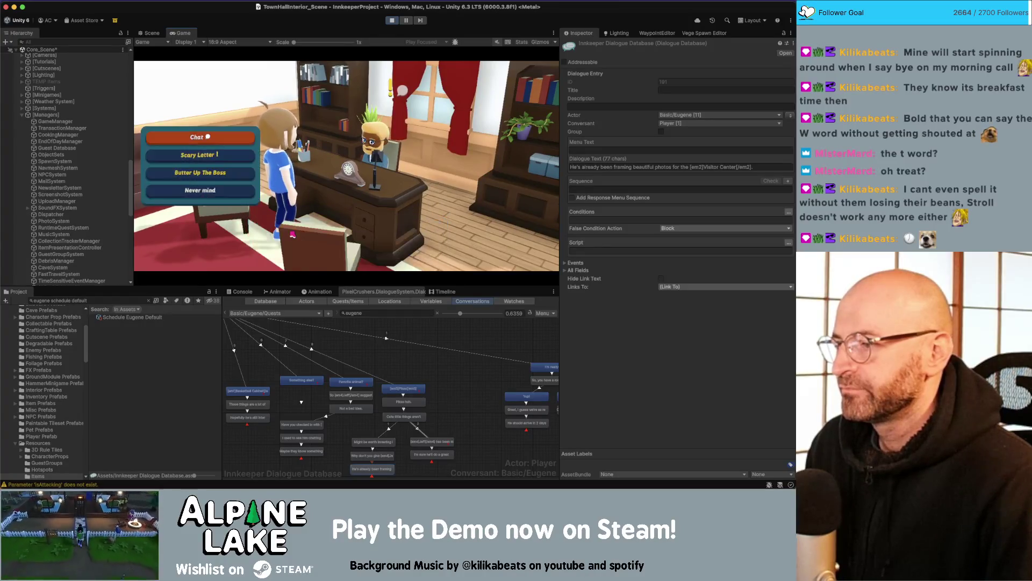
{"action": "key", "text": "e"}
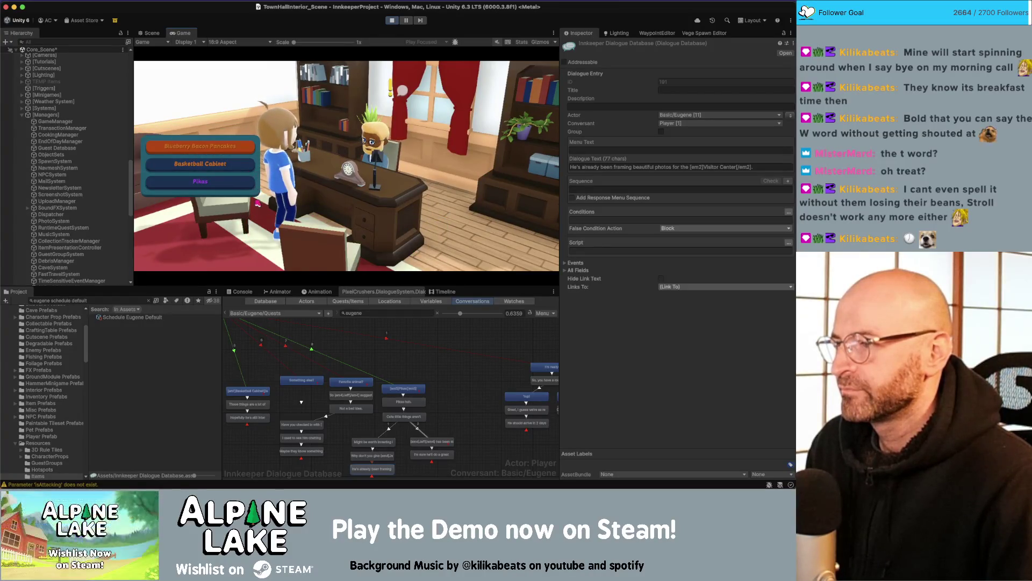
- Pick the Pikas topic and advance through Eugene's lines until the conversation closes
{"action": "left_click", "coordinate": [233, 190]}
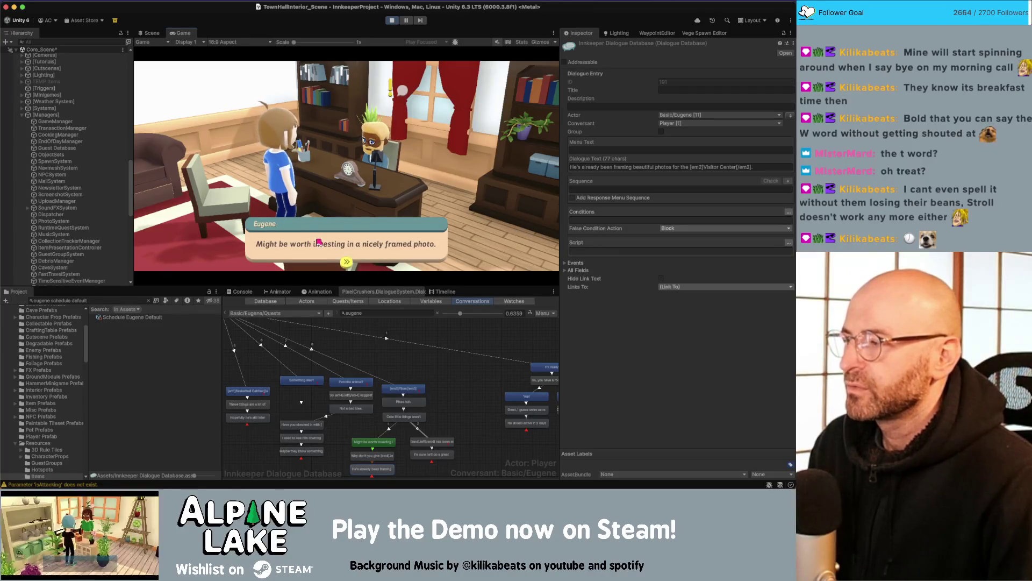
{"action": "left_click", "coordinate": [319, 246]}
{"action": "left_click", "coordinate": [320, 247]}
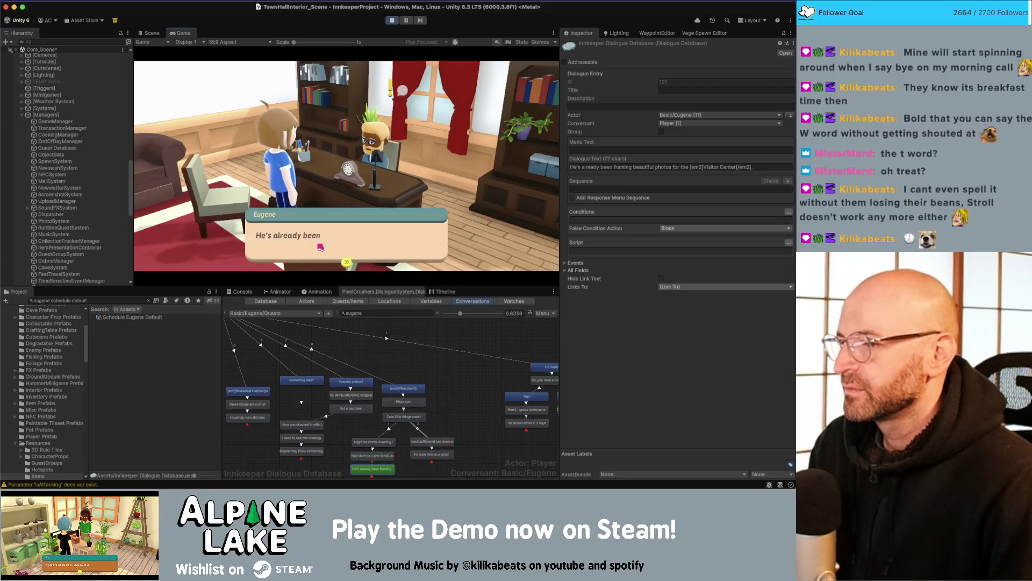
{"action": "left_click", "coordinate": [331, 248]}
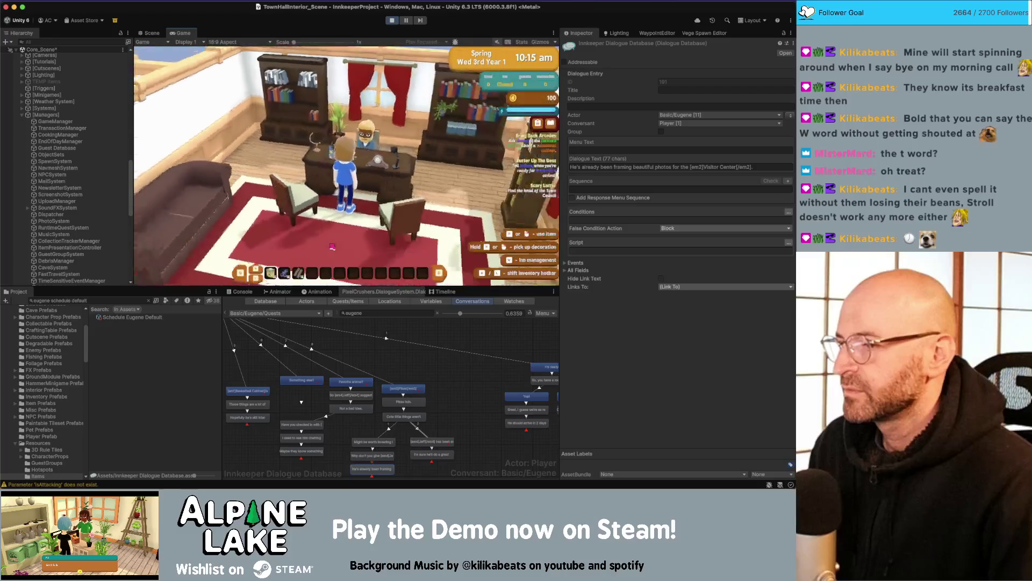
- Stop play mode and shift the Yup! and Not yet… replies right and down
{"action": "left_click", "coordinate": [393, 22]}
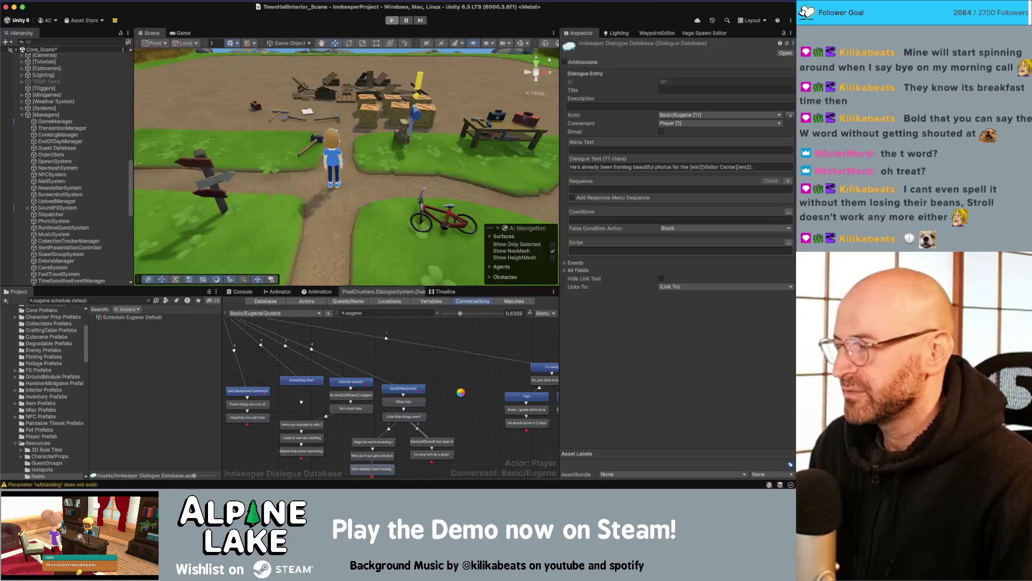
{"action": "left_click", "coordinate": [460, 398]}
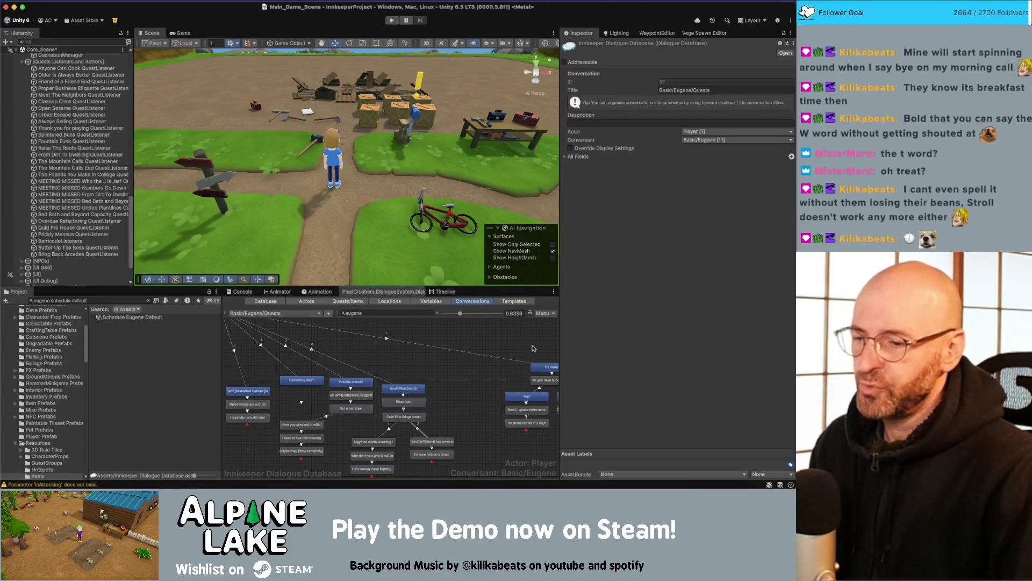
{"action": "scroll", "coordinate": [452, 355], "scroll_direction": "right", "scroll_amount": 5}
{"action": "left_click_drag", "start_coordinate": [420, 380], "coordinate": [515, 445]}
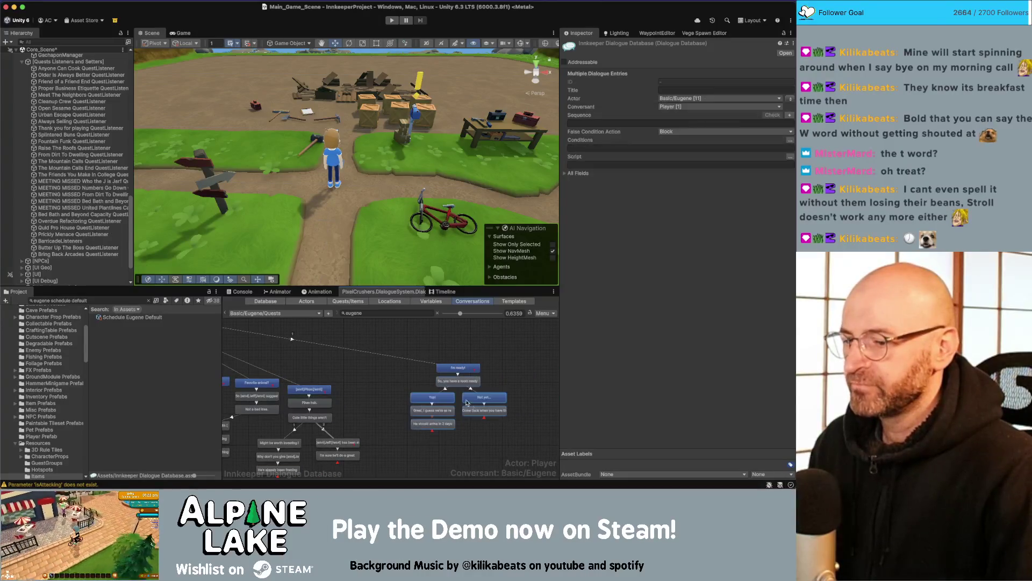
{"action": "left_click_drag", "start_coordinate": [486, 398], "coordinate": [515, 410]}
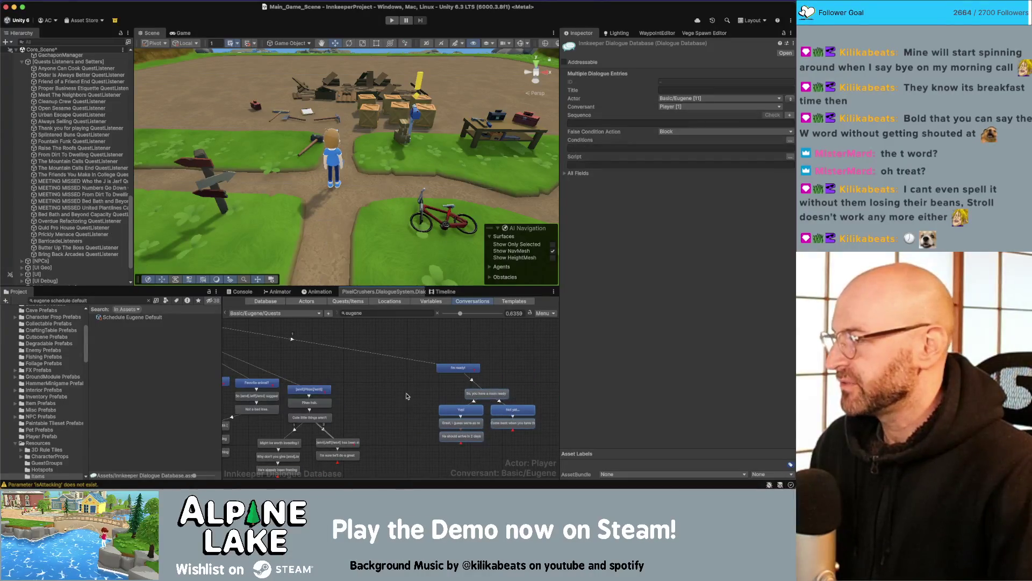
- Review the I'm ready! entry's conditions, then select the I'm ready! node
{"action": "left_click", "coordinate": [373, 377]}
{"action": "left_click", "coordinate": [453, 371]}
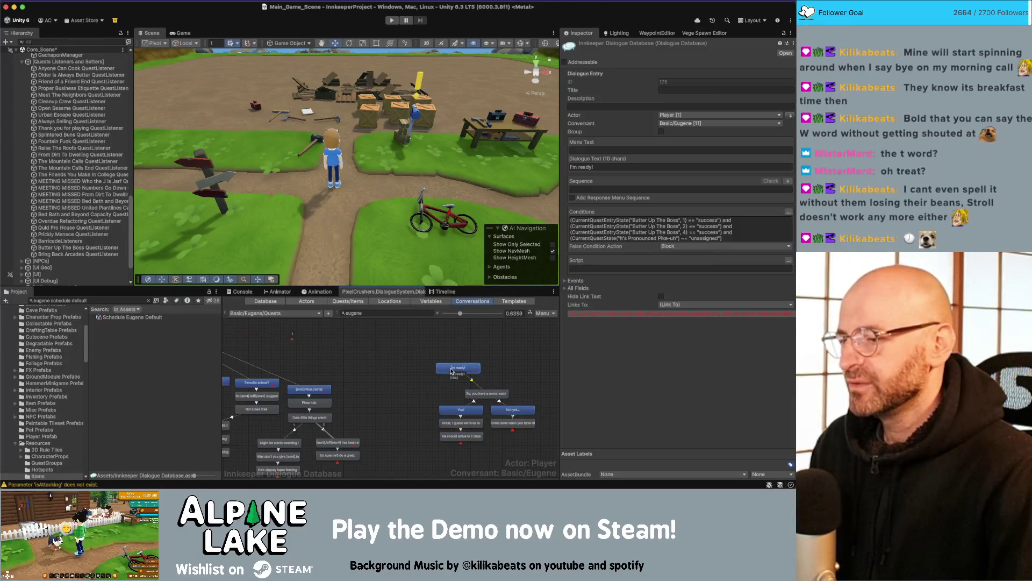
{"action": "left_click", "coordinate": [398, 398]}
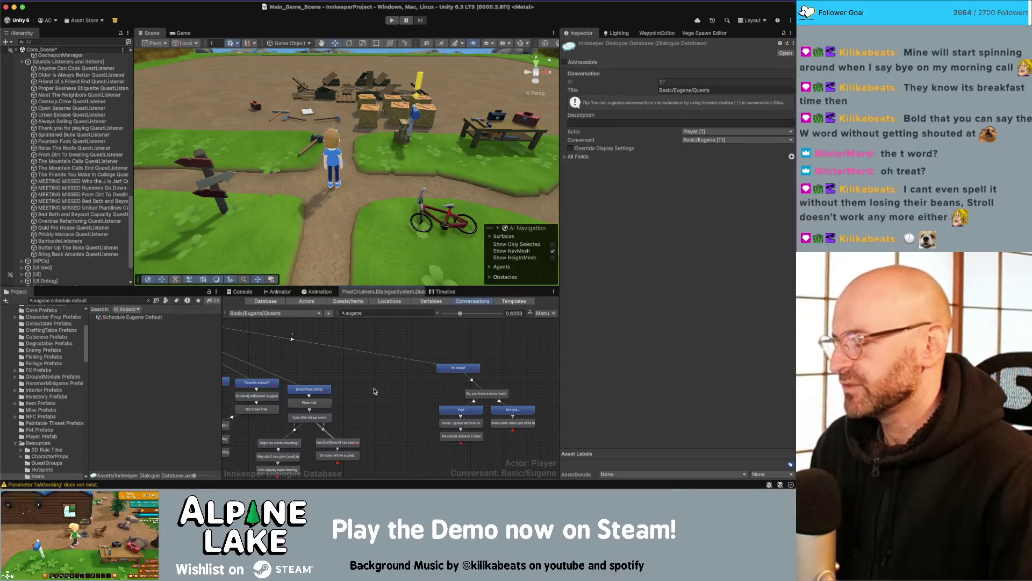
{"action": "scroll", "coordinate": [376, 389], "scroll_direction": "down", "scroll_amount": 3}
{"action": "scroll", "coordinate": [385, 366], "scroll_direction": "up", "scroll_amount": 2}
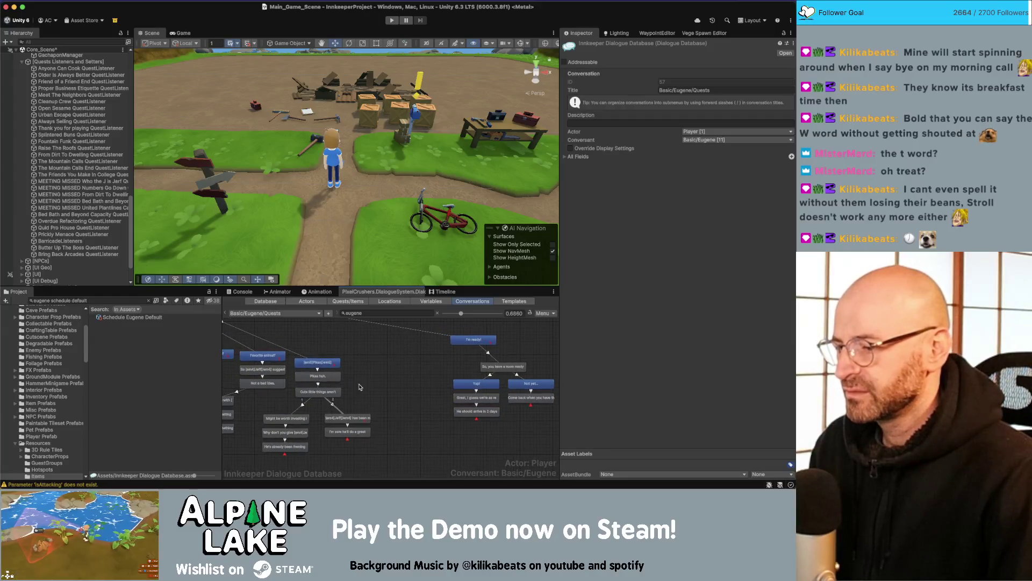
{"action": "left_click_drag", "start_coordinate": [273, 459], "coordinate": [274, 458]}
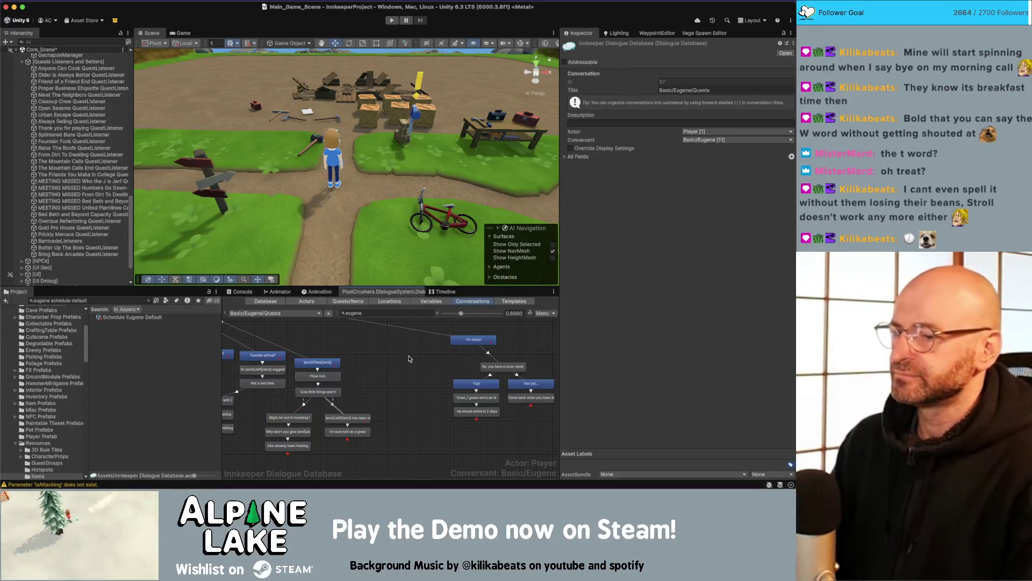
{"action": "left_click", "coordinate": [467, 341]}
- Add a child node under I'm ready! and place it left of the replies
{"action": "right_click", "coordinate": [467, 343]}
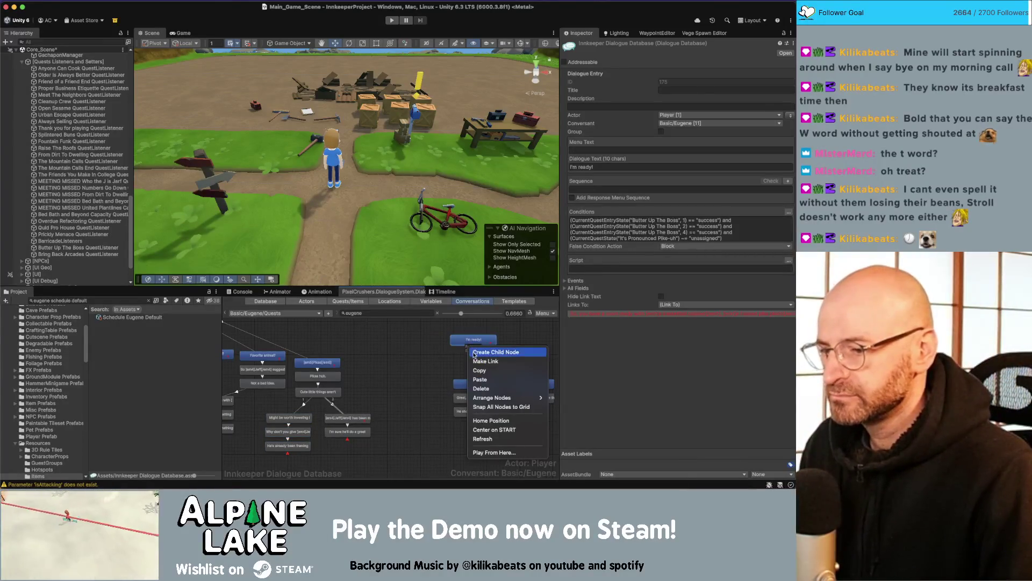
{"action": "left_click", "coordinate": [474, 355]}
{"action": "left_click_drag", "start_coordinate": [473, 356], "coordinate": [416, 369]}
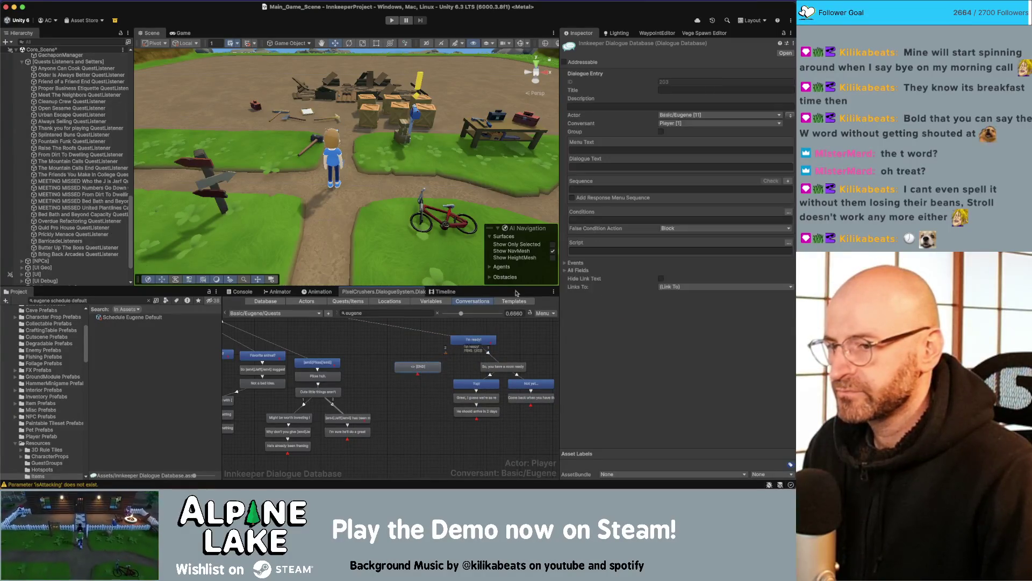
{"action": "left_click", "coordinate": [648, 188]}
{"action": "left_click", "coordinate": [655, 167]}
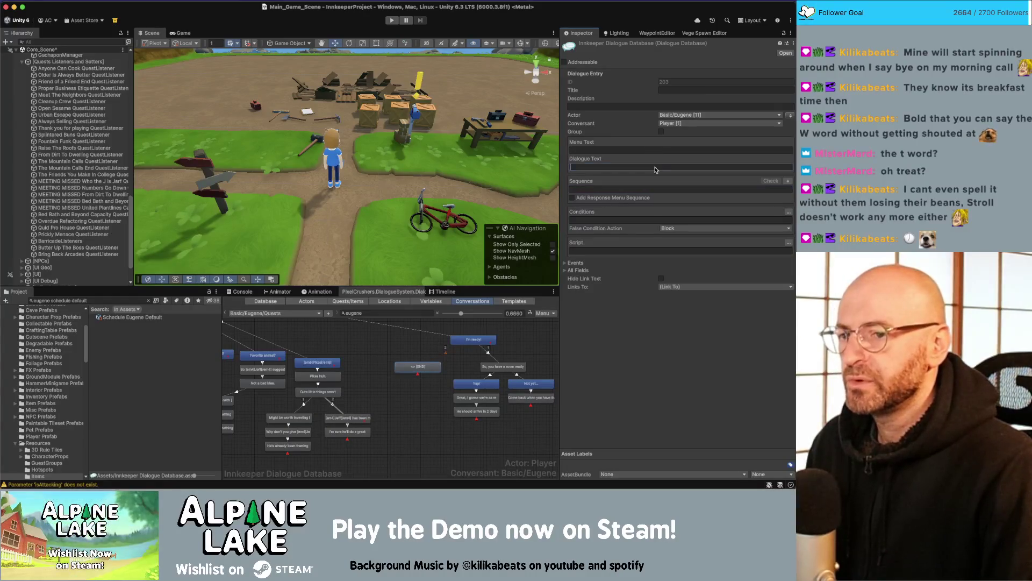
- Enter Eugene's line 'What were you planning on doing with the information of his favorite animal?'
{"action": "type", "text": "What were y"}
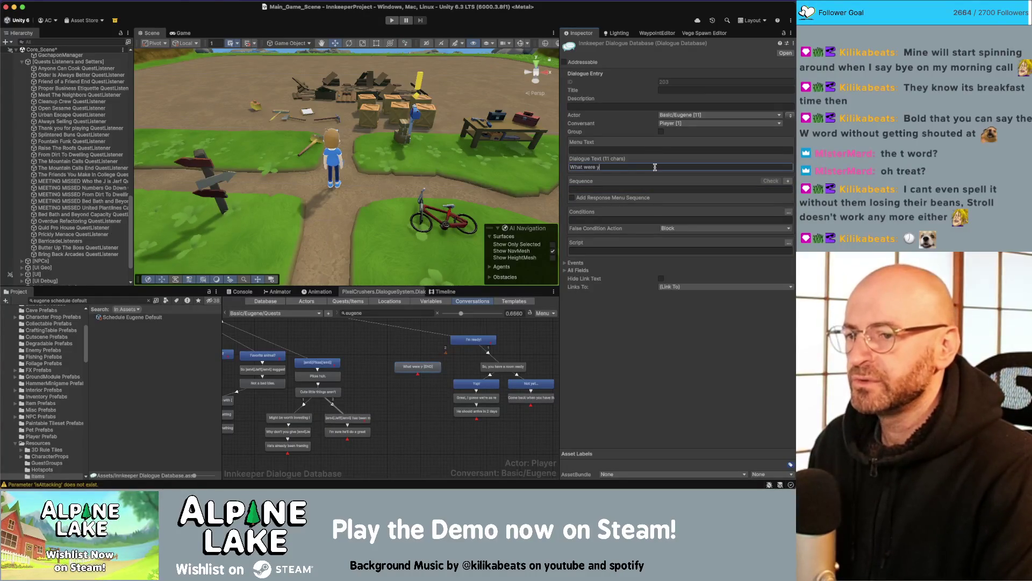
{"action": "type", "text": "ou planning on"}
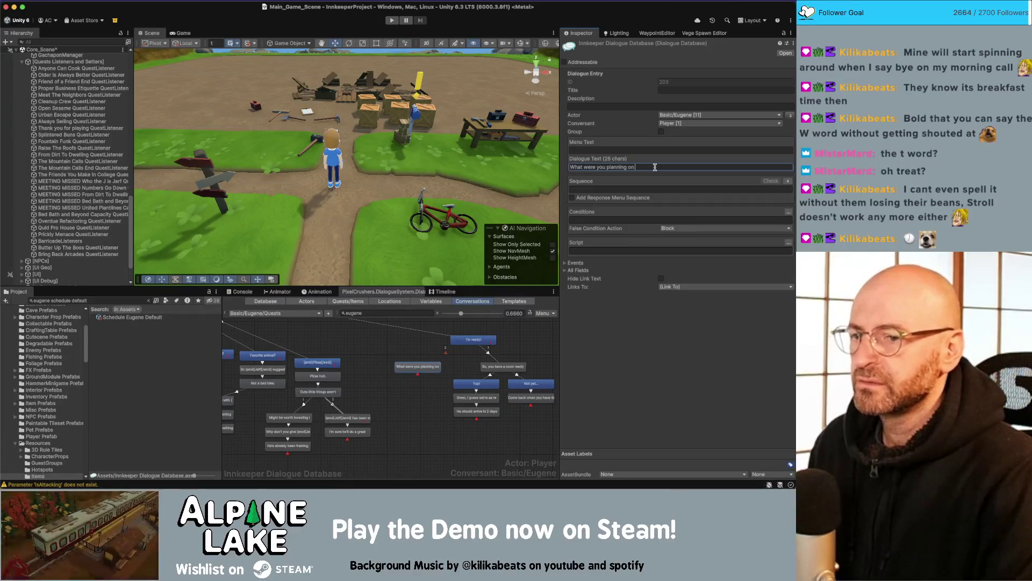
{"action": "key", "text": "Return"}
{"action": "key", "text": "BackSpace"}
{"action": "type", "text": "Wh"}
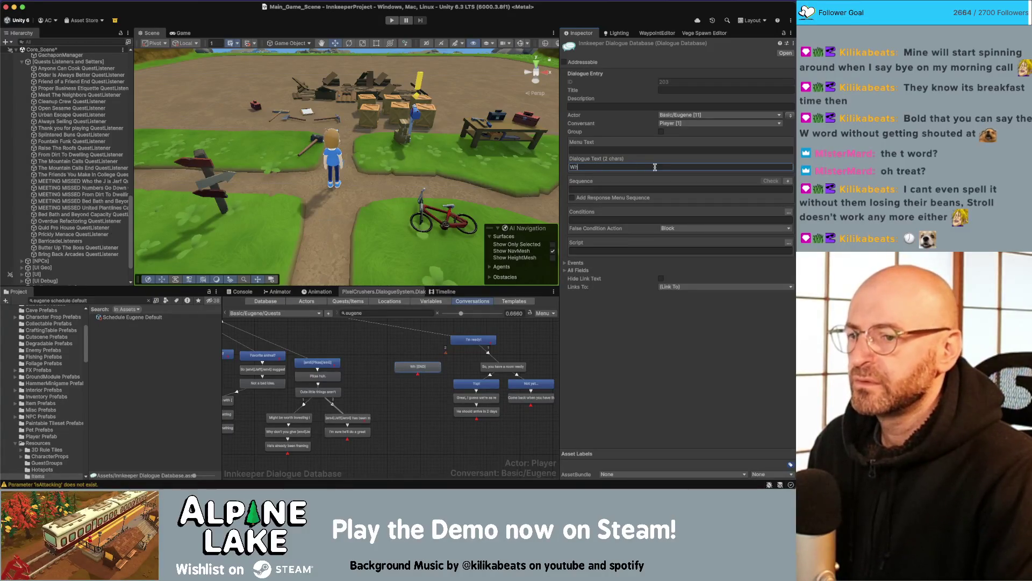
{"action": "type", "text": "at were you planning "}
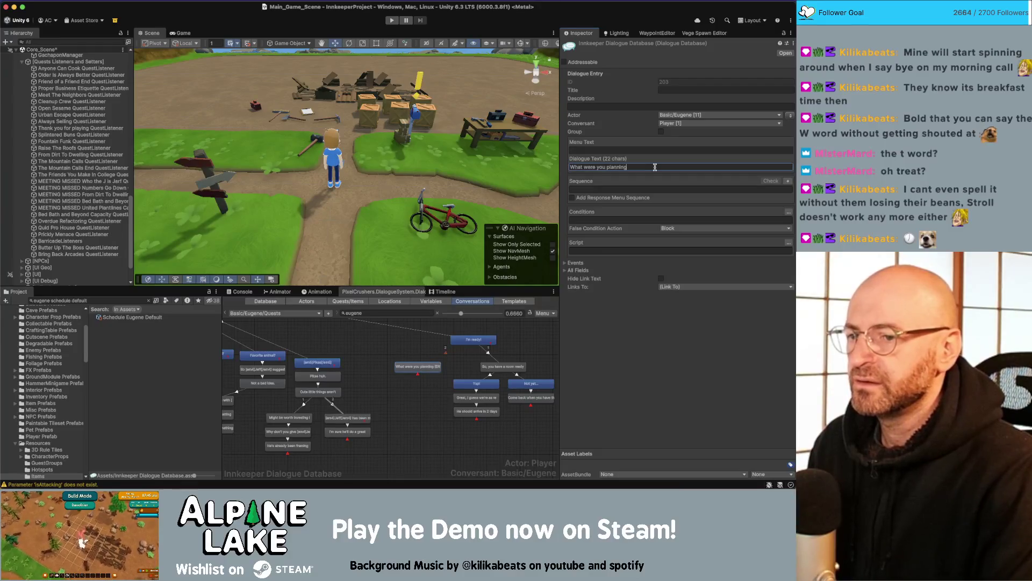
{"action": "type", "text": "on doing with the "}
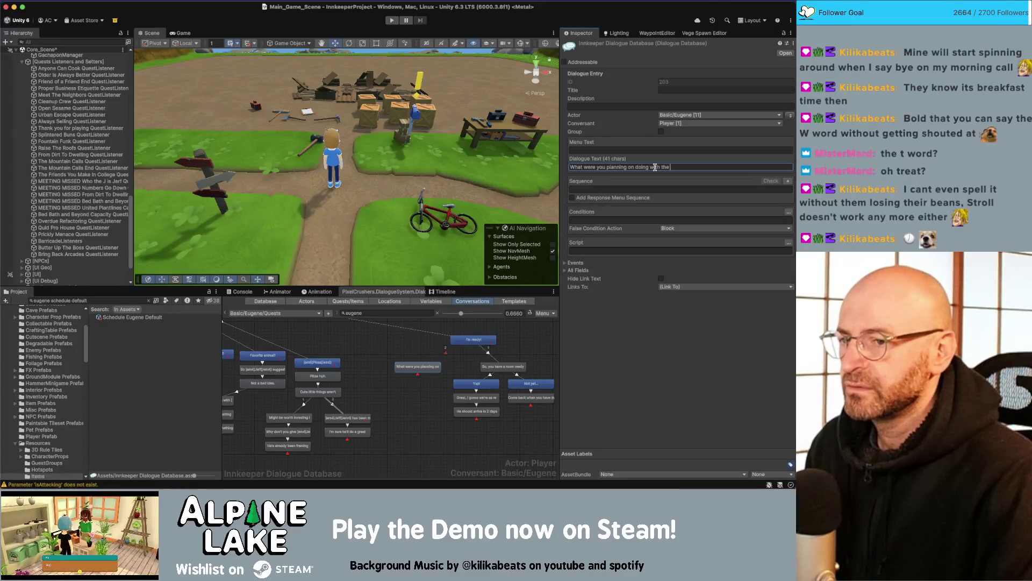
{"action": "type", "text": "information of his fa"}
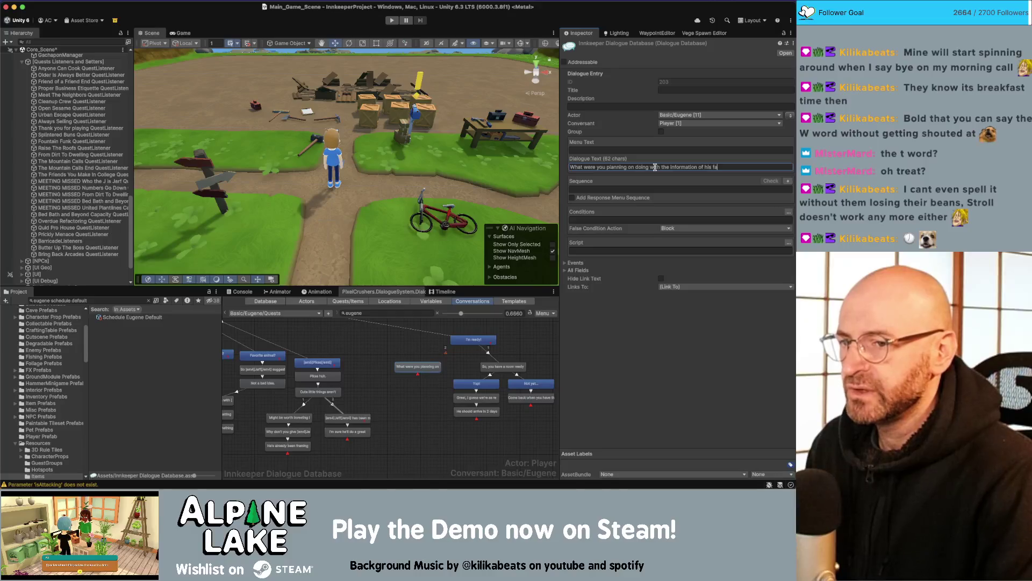
{"action": "type", "text": "vorite animal?"}
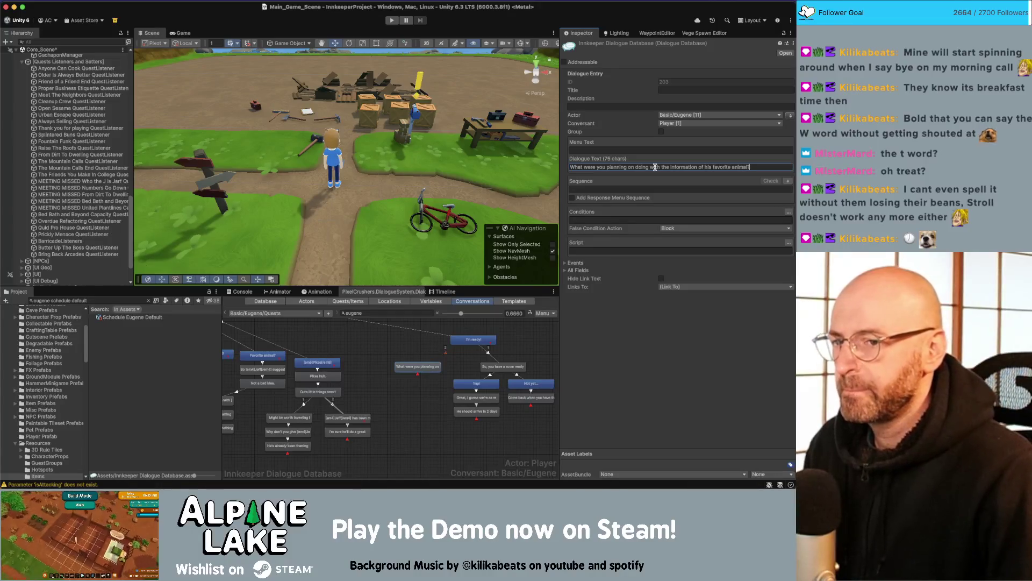
{"action": "left_click", "coordinate": [446, 404]}
{"action": "left_click", "coordinate": [410, 368]}
{"action": "right_click", "coordinate": [411, 368]}
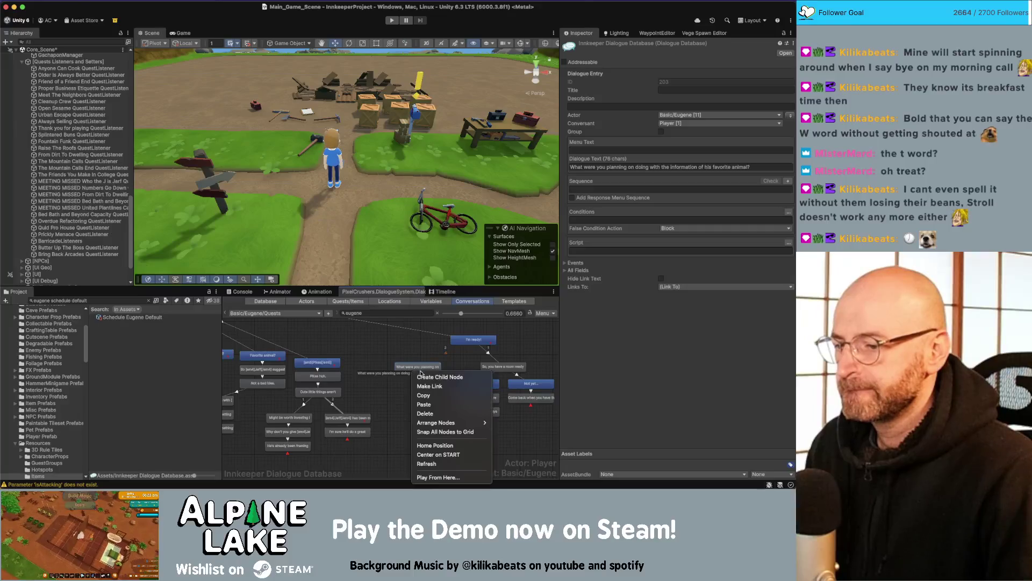
- Add an empty player reply node under Eugene's question and link it
{"action": "left_click", "coordinate": [424, 376]}
{"action": "left_click_drag", "start_coordinate": [423, 384], "coordinate": [393, 390]}
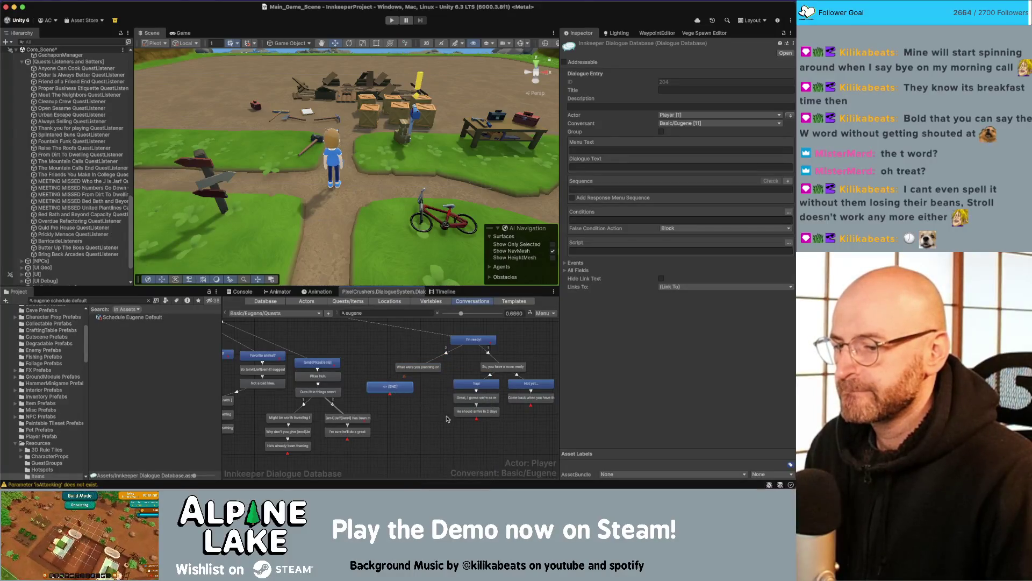
{"action": "scroll", "coordinate": [419, 398], "scroll_direction": "right", "scroll_amount": 2}
{"action": "mouse_move", "coordinate": [438, 441]}
{"action": "left_mouse_down"}
{"action": "mouse_move", "coordinate": [485, 380]}
{"action": "mouse_move", "coordinate": [506, 374]}
{"action": "left_mouse_up"}
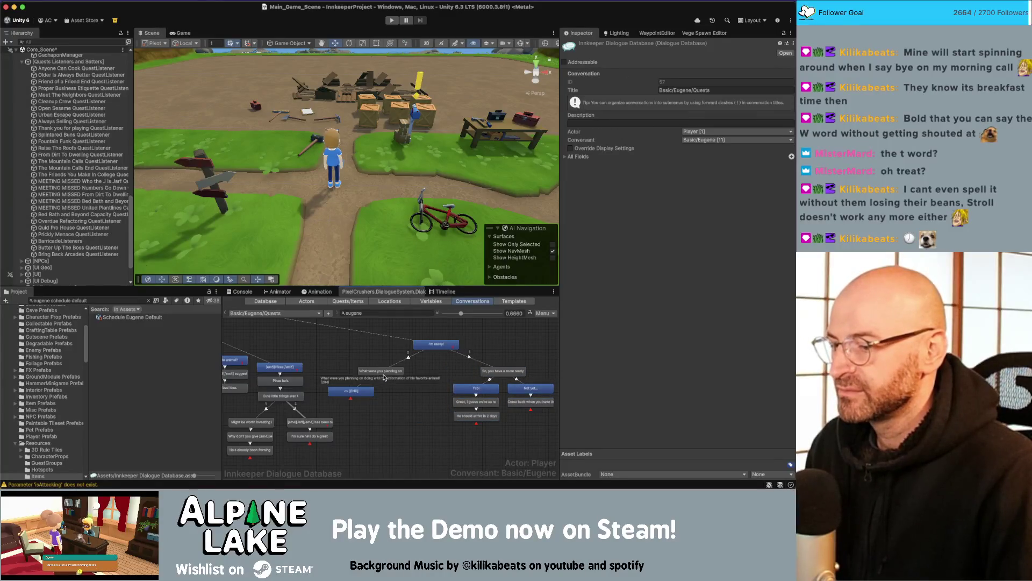
{"action": "left_click_drag", "start_coordinate": [381, 371], "coordinate": [385, 370]}
{"action": "left_click", "coordinate": [359, 395]}
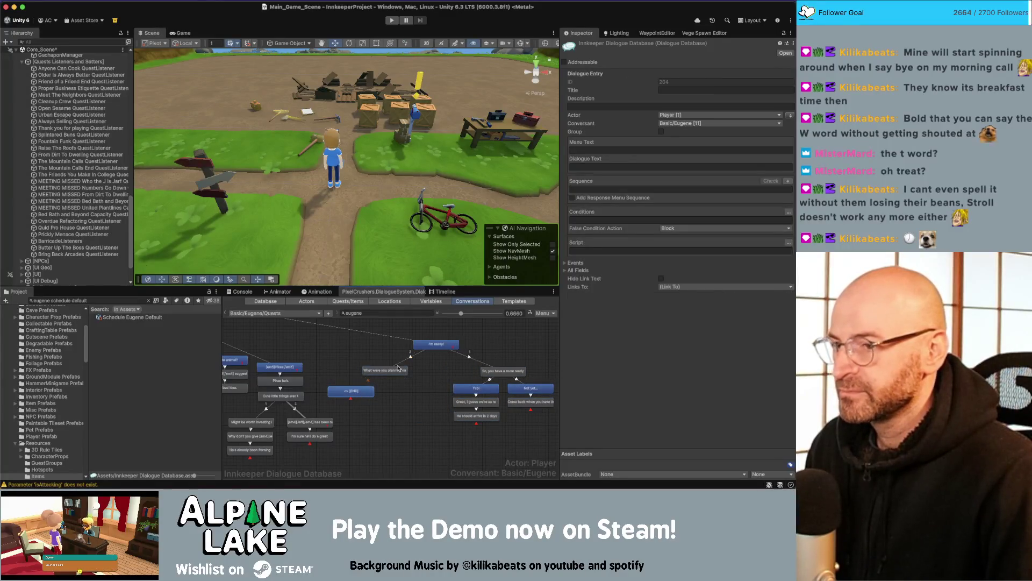
{"action": "left_click", "coordinate": [630, 165]}
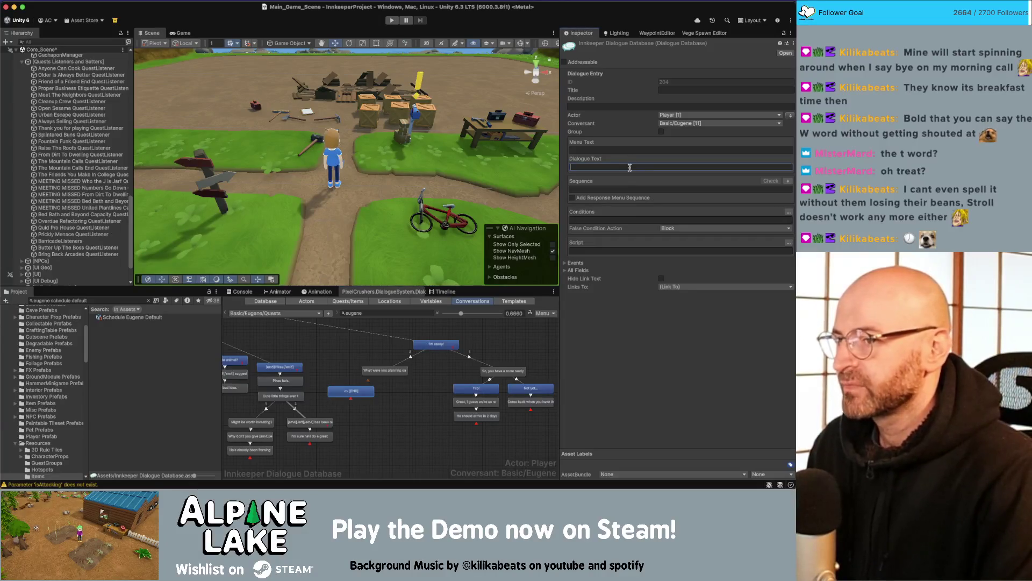
{"action": "type", "text": "I"}
{"action": "key", "text": "BackSpace"}
{"action": "key", "text": "BackSpace"}
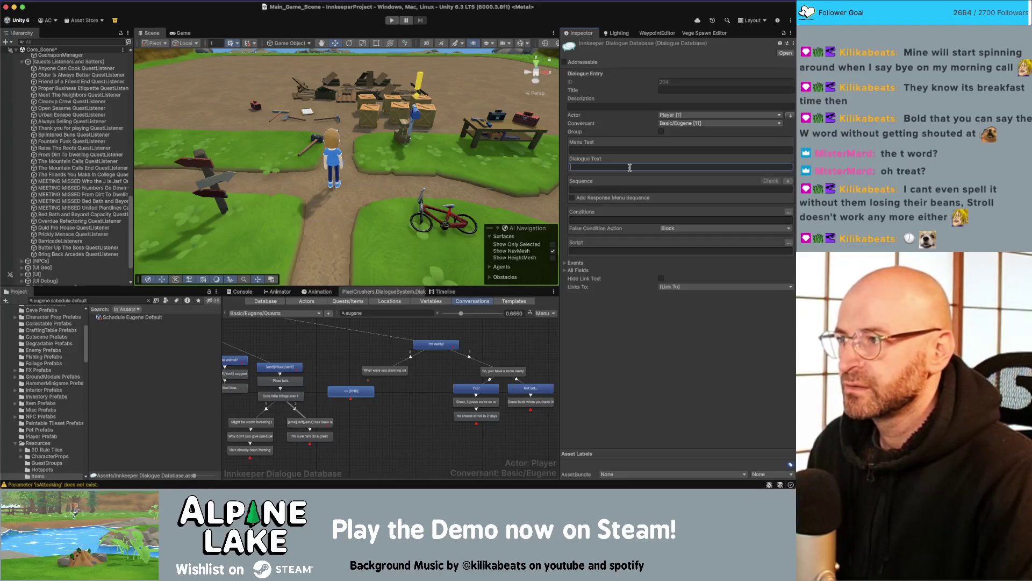
- Rewrite the question as 'Before I reach out to him, what should we do about his favorite animal?'
{"action": "left_click", "coordinate": [397, 371]}
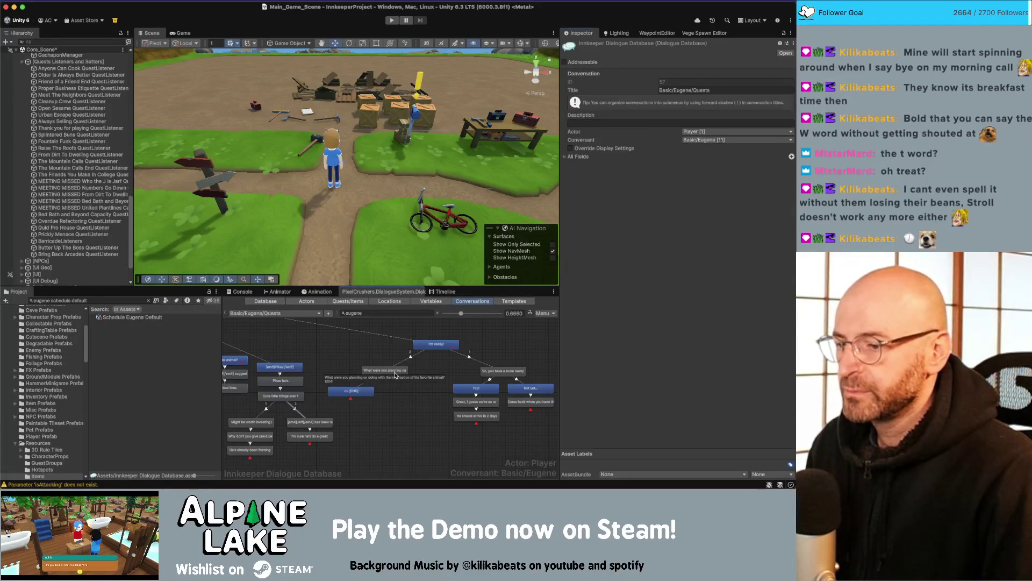
{"action": "left_click", "coordinate": [618, 168]}
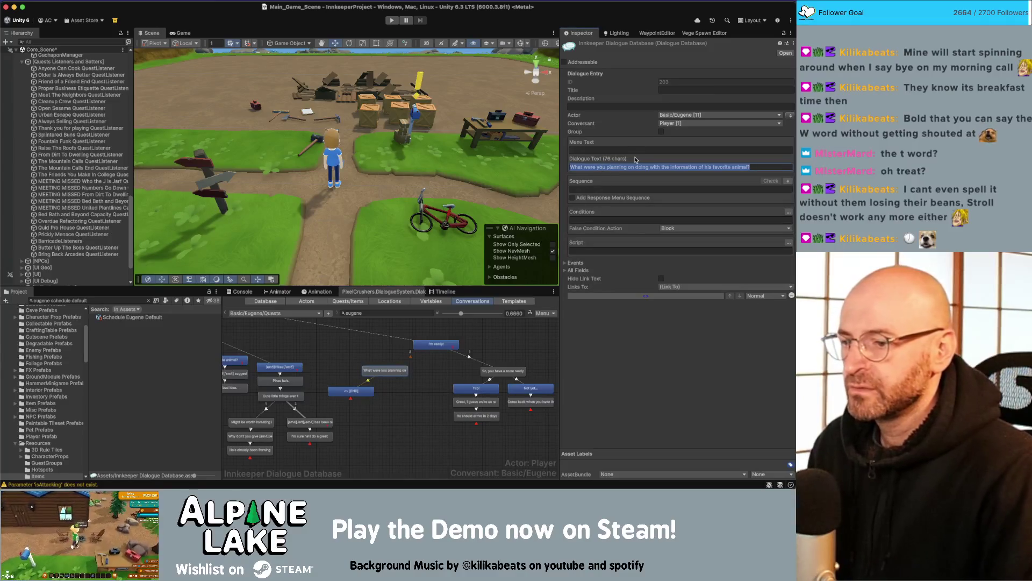
{"action": "type", "text": "Before"}
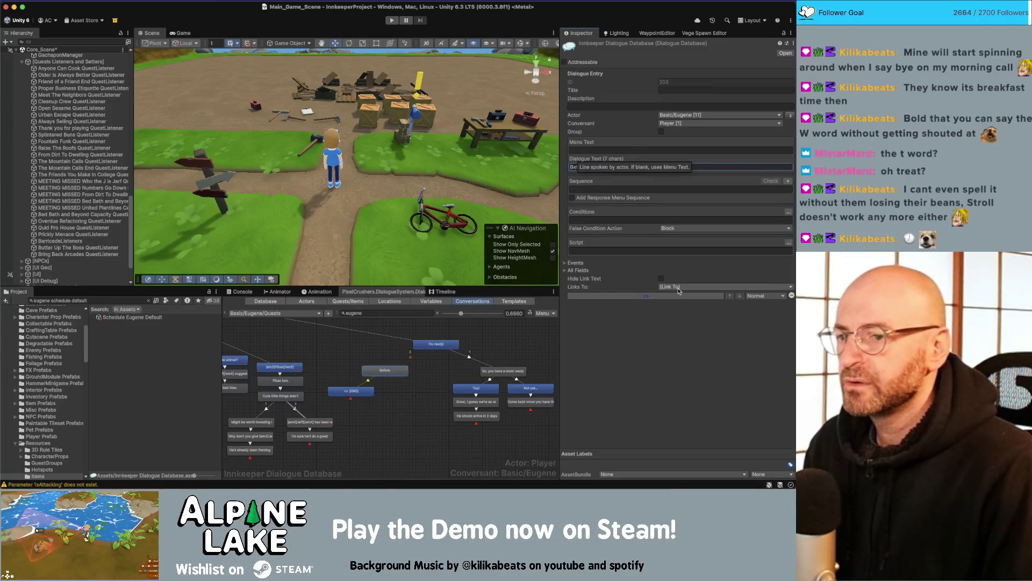
{"action": "type", "text": ".I"}
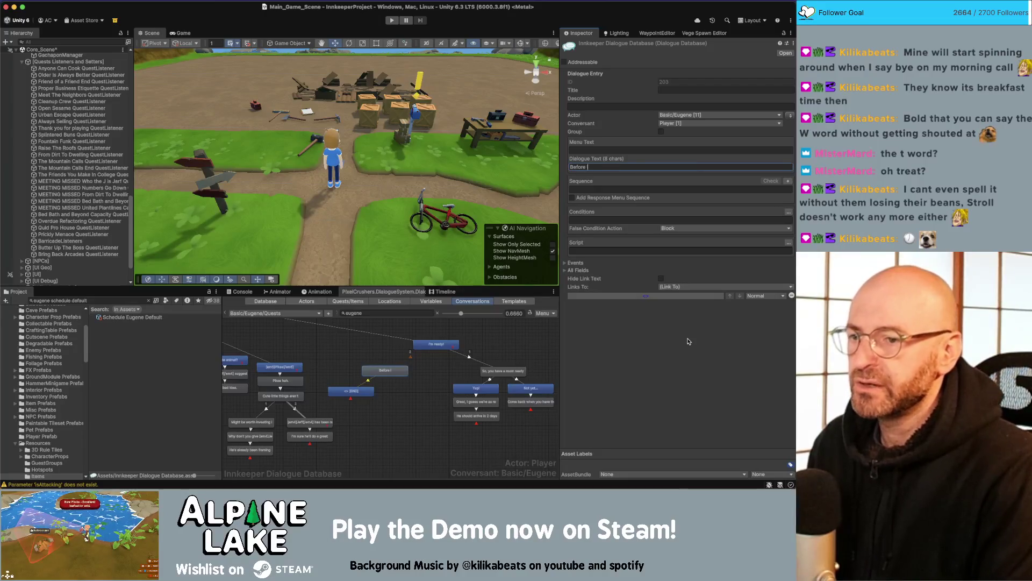
{"action": "type", "text": " reach out to "}
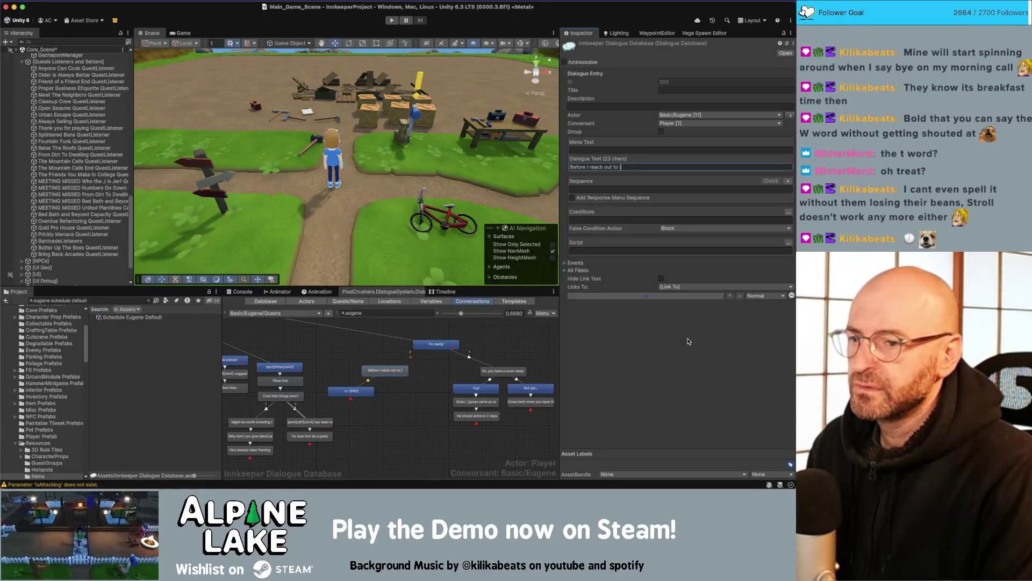
{"action": "type", "text": "t, what should we do about his favo"}
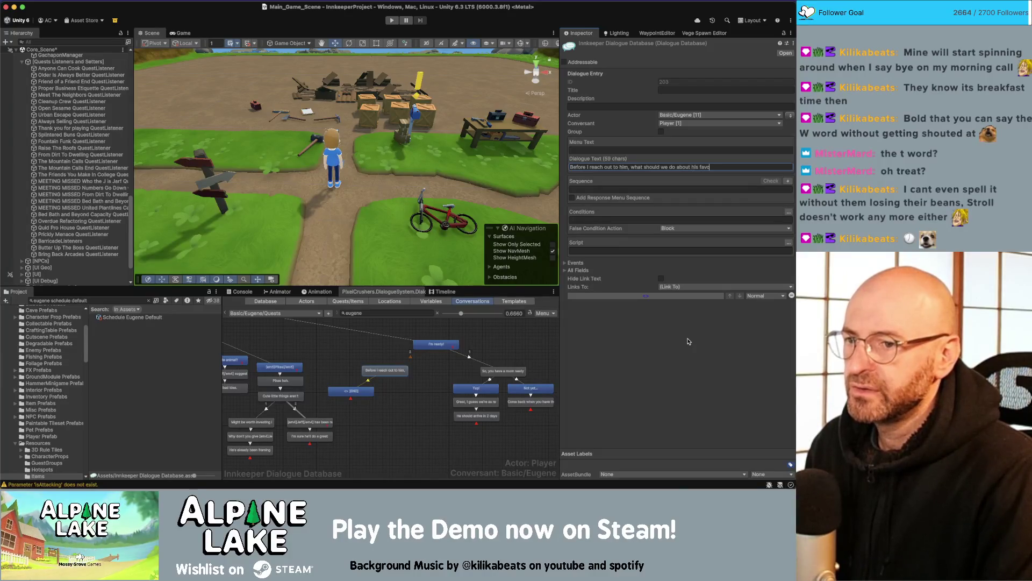
{"action": "key", "text": "BackSpace"}
{"action": "type", "text": "or"}
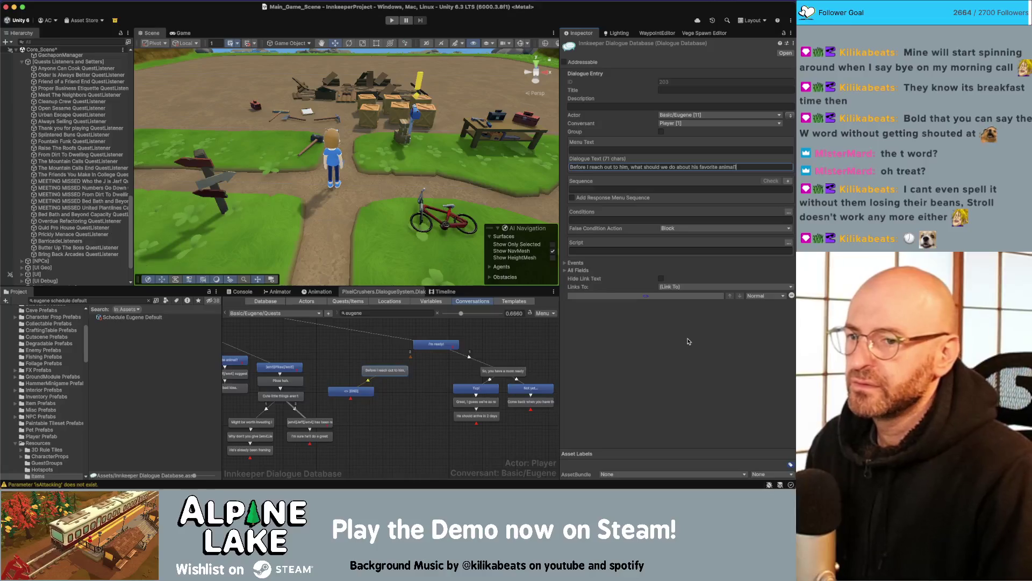
{"action": "left_click", "coordinate": [377, 381]}
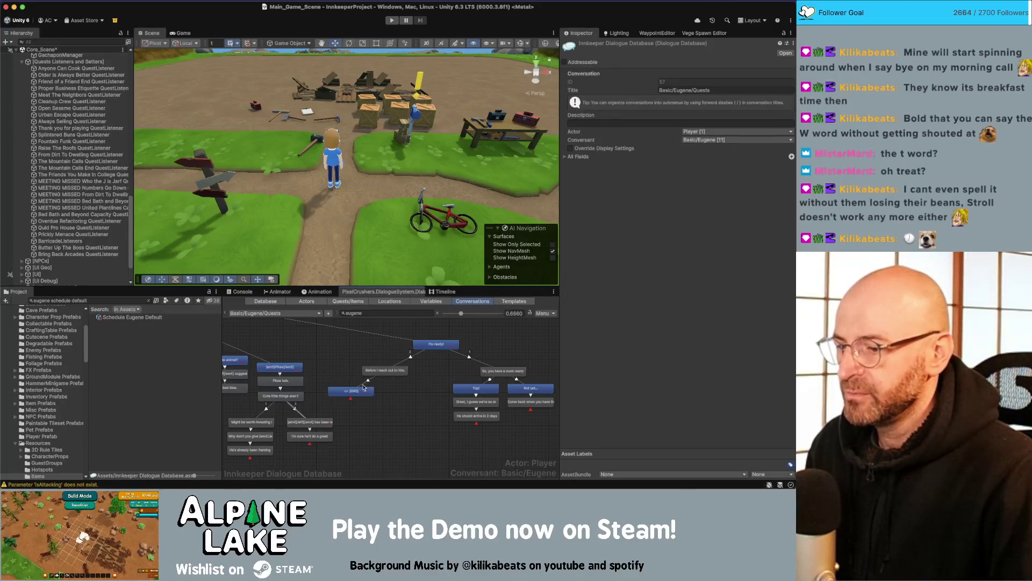
{"action": "left_click", "coordinate": [360, 392]}
- Set the first player reply's text to 'A framed photo'
{"action": "left_click", "coordinate": [595, 167]}
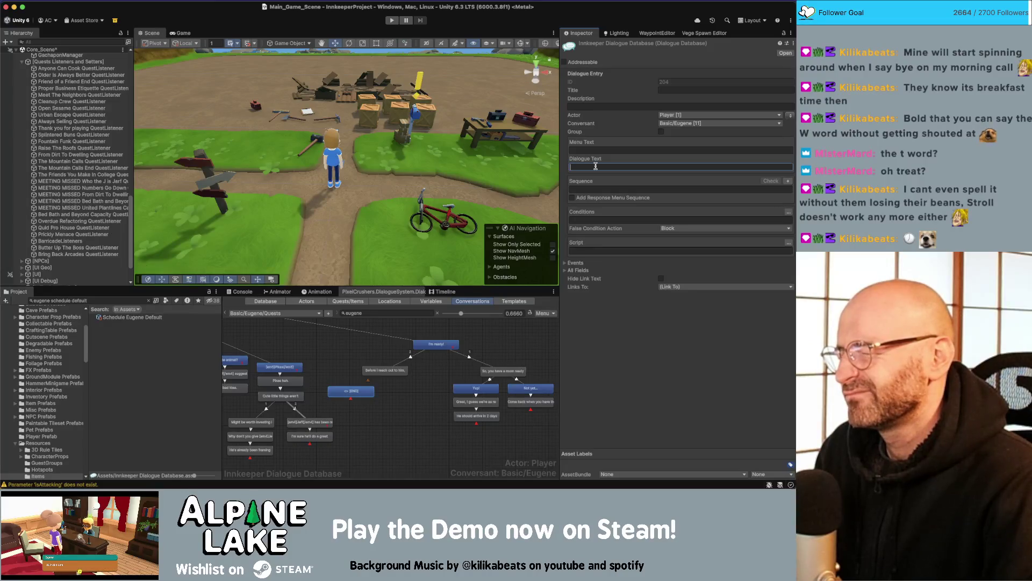
{"action": "type", "text": "A framed "}
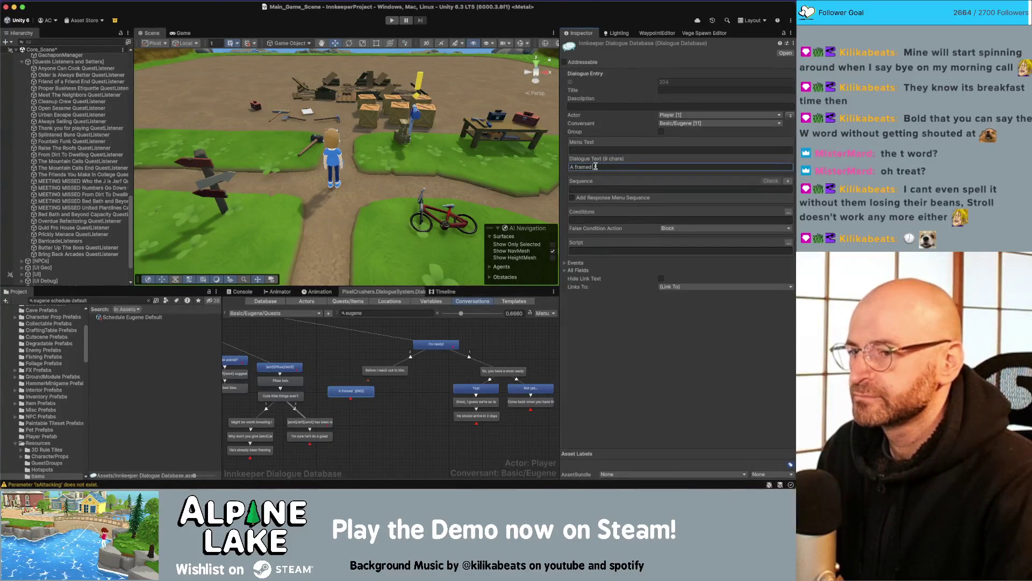
{"action": "type", "text": "shothoto"}
{"action": "left_click", "coordinate": [388, 370]}
- Add a second player reply, 'A nice stew.', under Eugene's question
{"action": "right_click", "coordinate": [393, 375]}
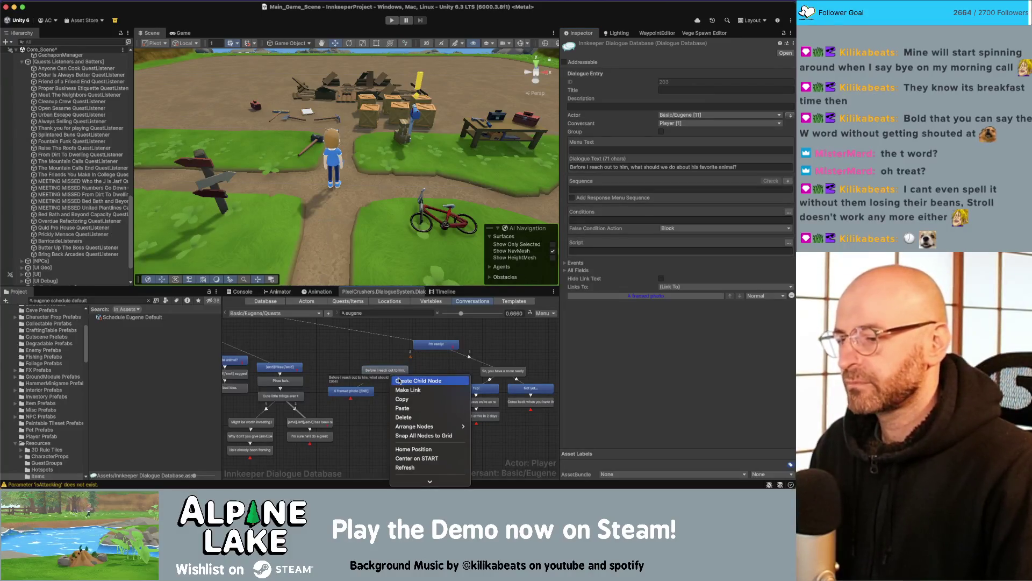
{"action": "left_click", "coordinate": [399, 381]}
{"action": "left_click_drag", "start_coordinate": [407, 395], "coordinate": [414, 394]}
{"action": "left_click", "coordinate": [644, 166]}
{"action": "type", "text": "a nice"}
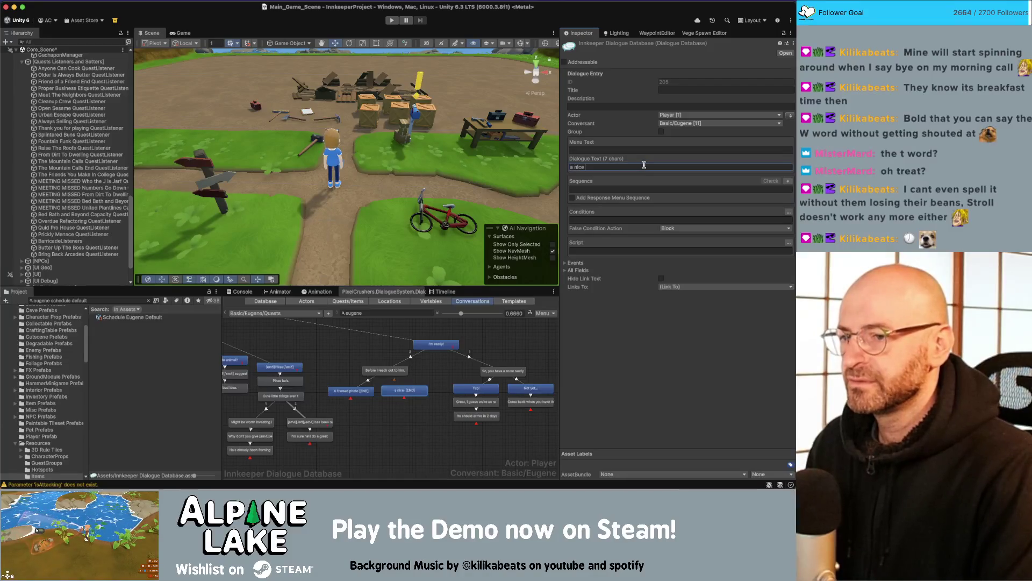
{"action": "key", "text": "BackSpace"}
{"action": "key", "text": "BackSpace"}
{"action": "key", "text": "BackSpace"}
{"action": "type", "text": "A nice stew."}
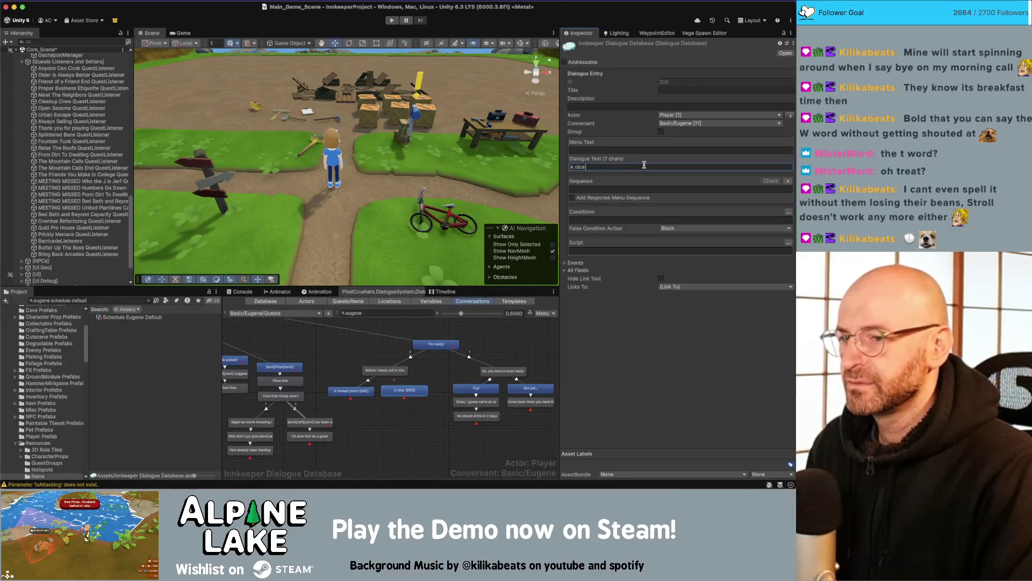
{"action": "left_click", "coordinate": [429, 374]}
{"action": "right_click", "coordinate": [419, 393]}
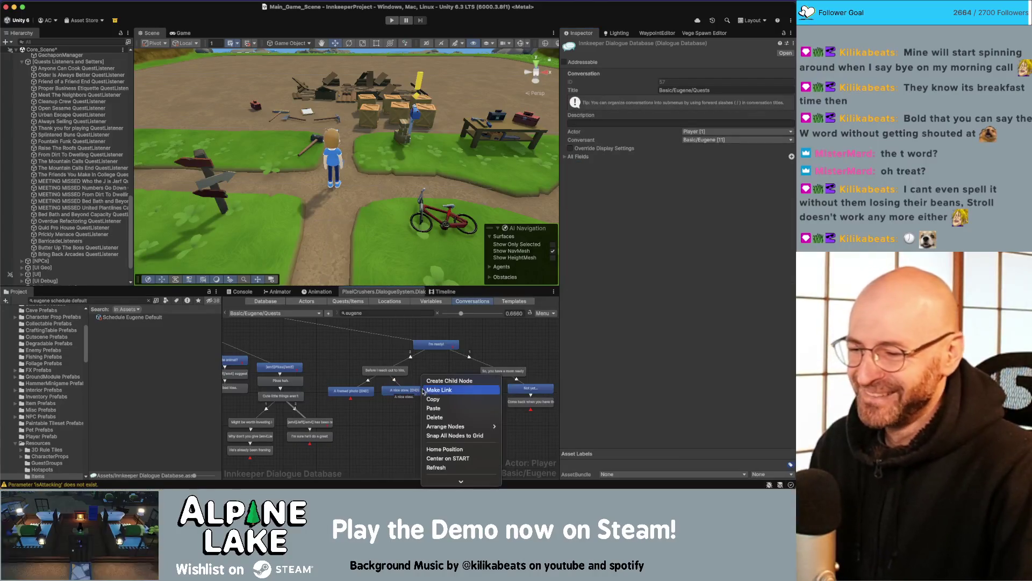
- Add Eugene's reply 'I hope you're joking.' under the stew answer
{"action": "left_click", "coordinate": [430, 378]}
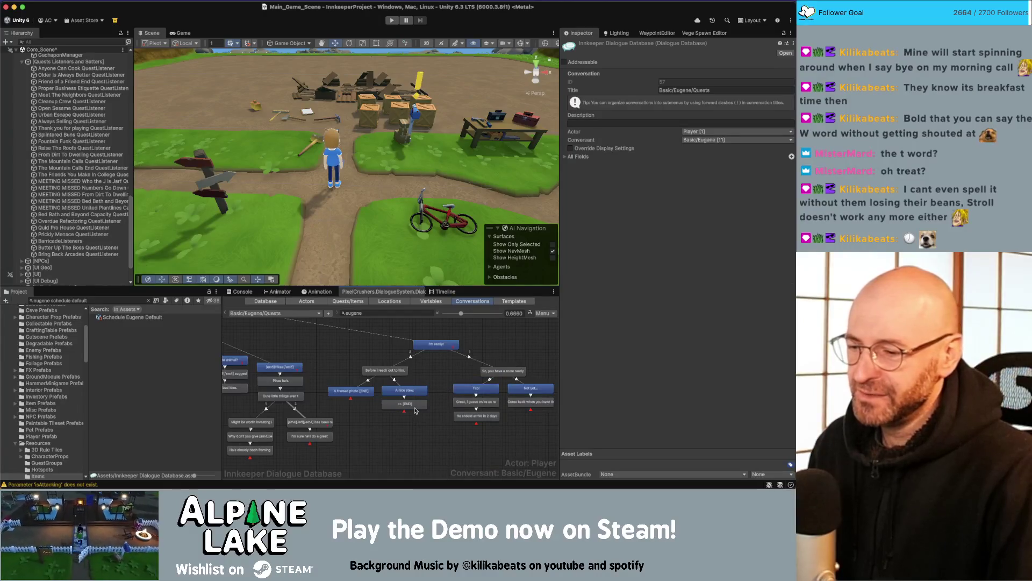
{"action": "left_click", "coordinate": [414, 407]}
{"action": "left_click", "coordinate": [603, 166]}
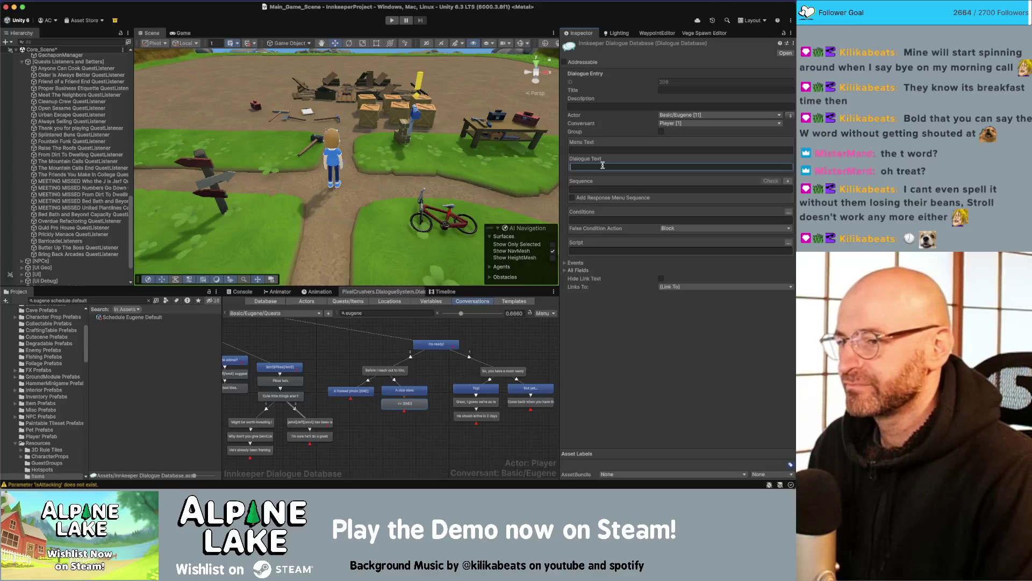
{"action": "type", "text": "I hope you w"}
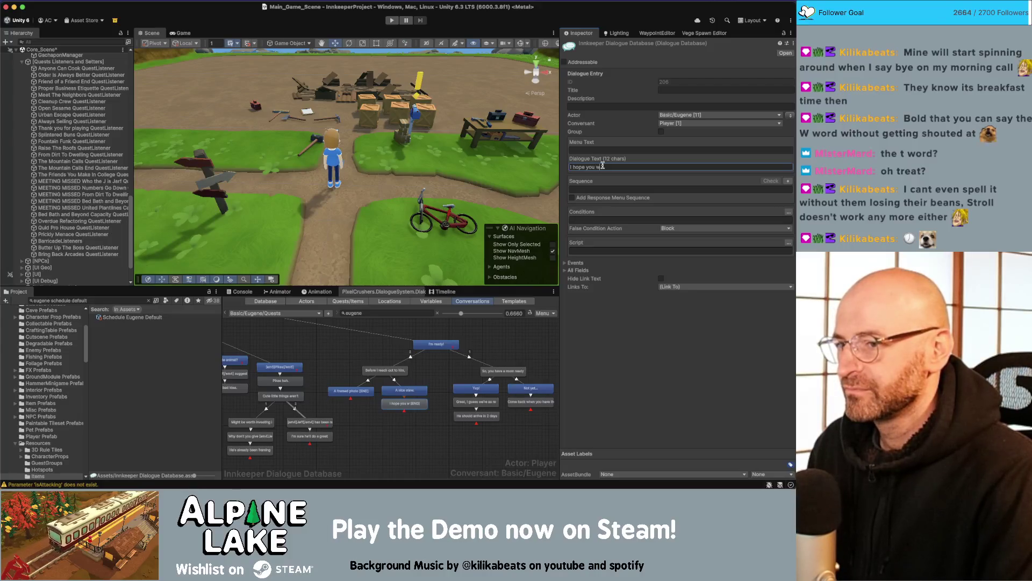
{"action": "key", "text": "BackSpace"}
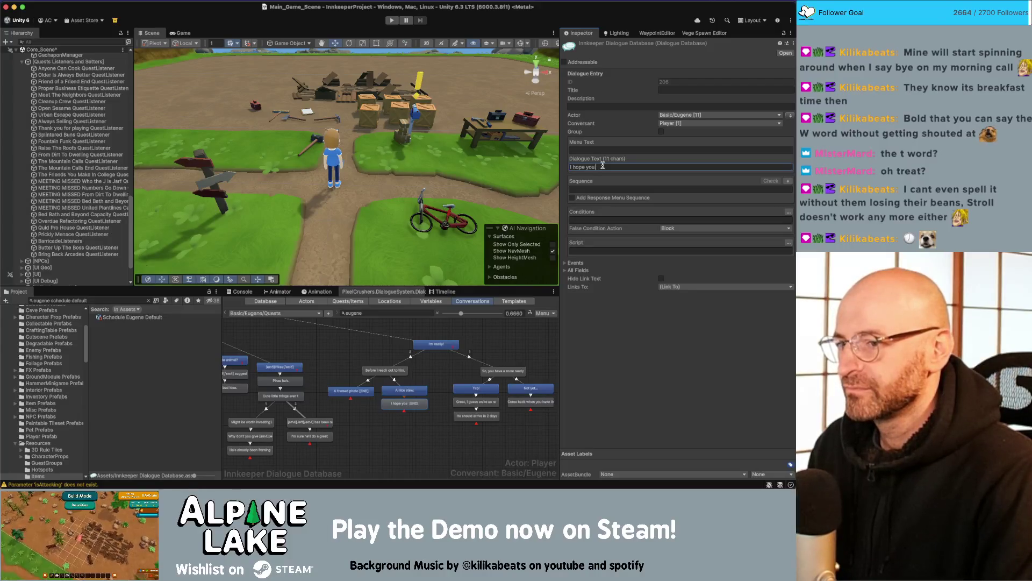
{"action": "type", "text": "'rejoking."}
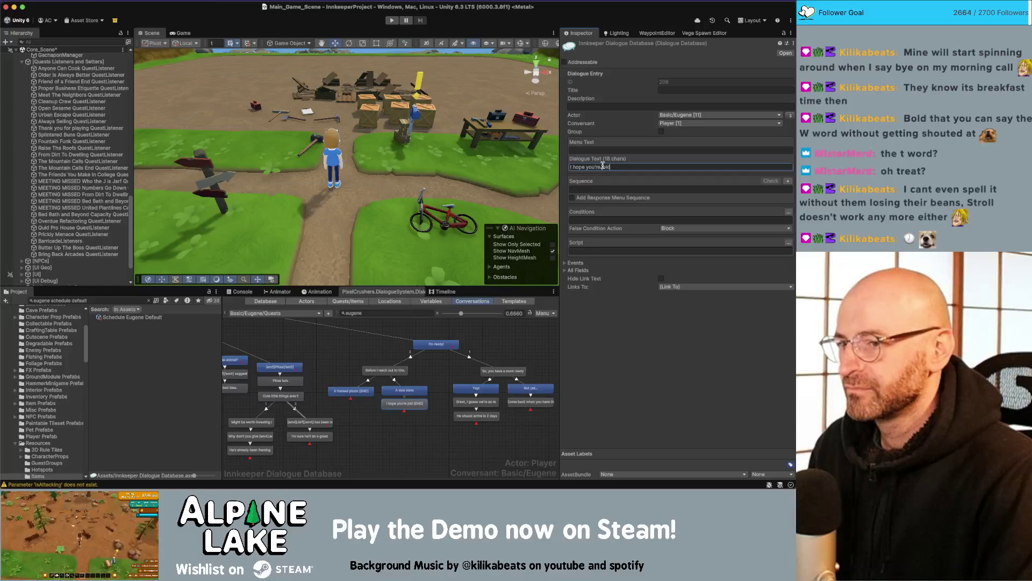
{"action": "left_click", "coordinate": [395, 423]}
{"action": "scroll", "coordinate": [395, 422], "scroll_direction": "down", "scroll_amount": 2}
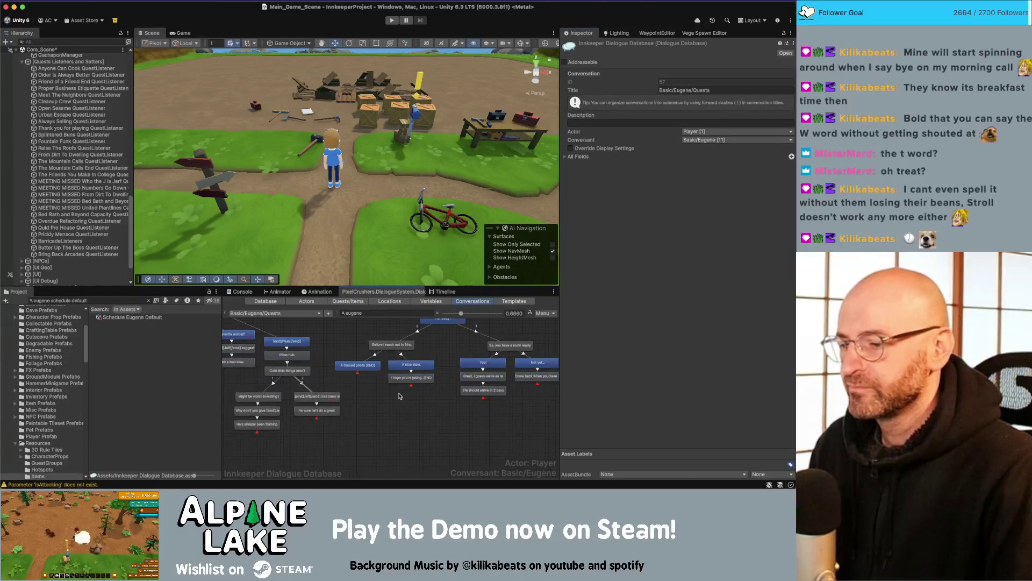
- Add a reply node under 'A framed photo' and trim the line break from 'I'm sure he'll do a great job.'
{"action": "left_click", "coordinate": [355, 367]}
{"action": "right_click", "coordinate": [355, 368]}
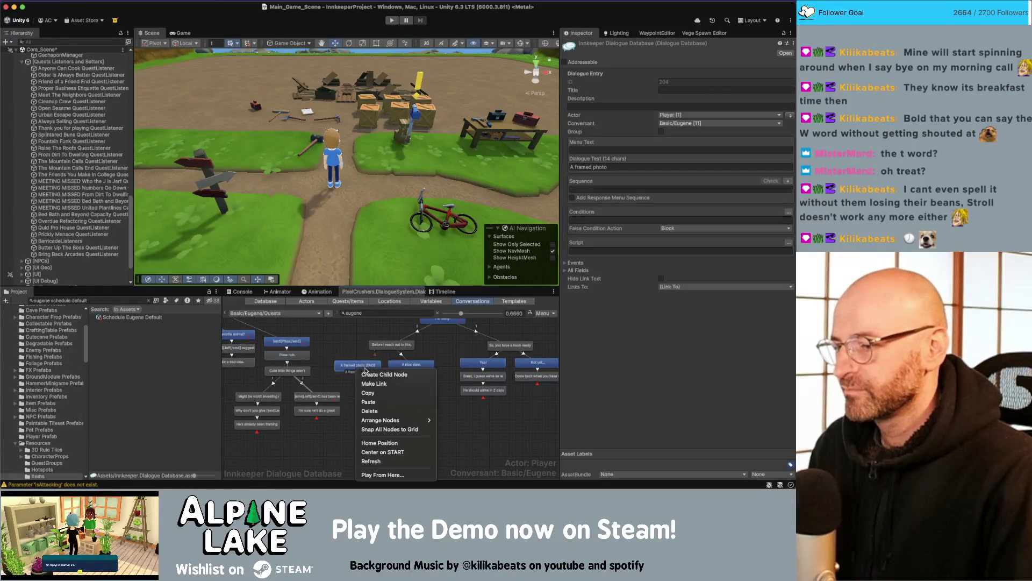
{"action": "left_click", "coordinate": [364, 373]}
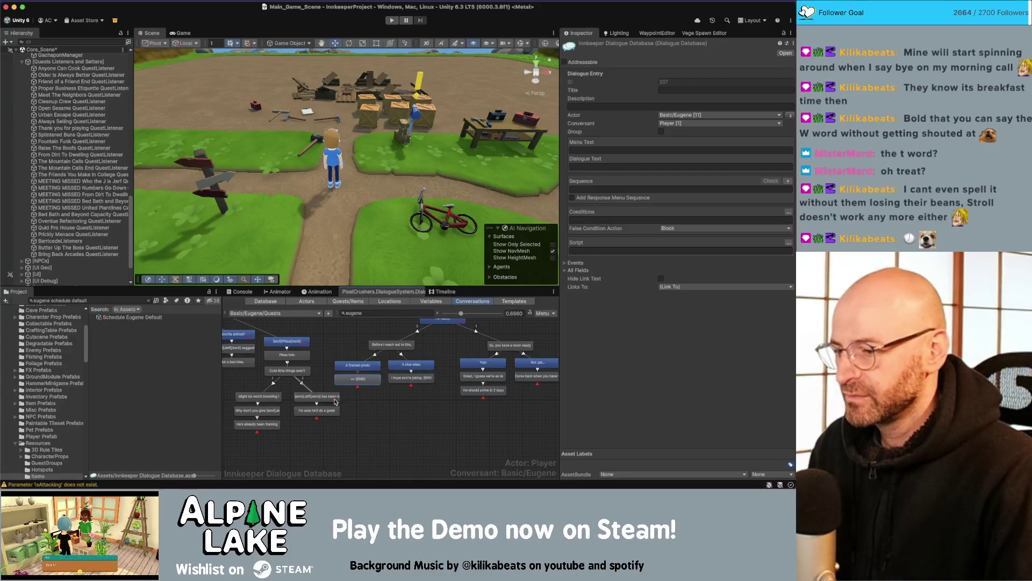
{"action": "scroll", "coordinate": [316, 399], "scroll_direction": "up", "scroll_amount": 1}
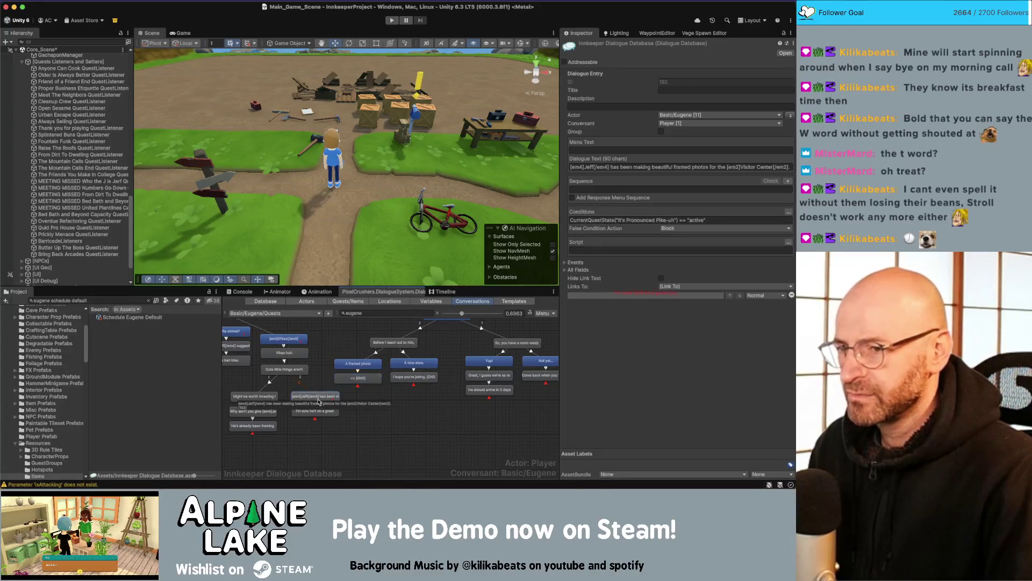
{"action": "left_click", "coordinate": [315, 411]}
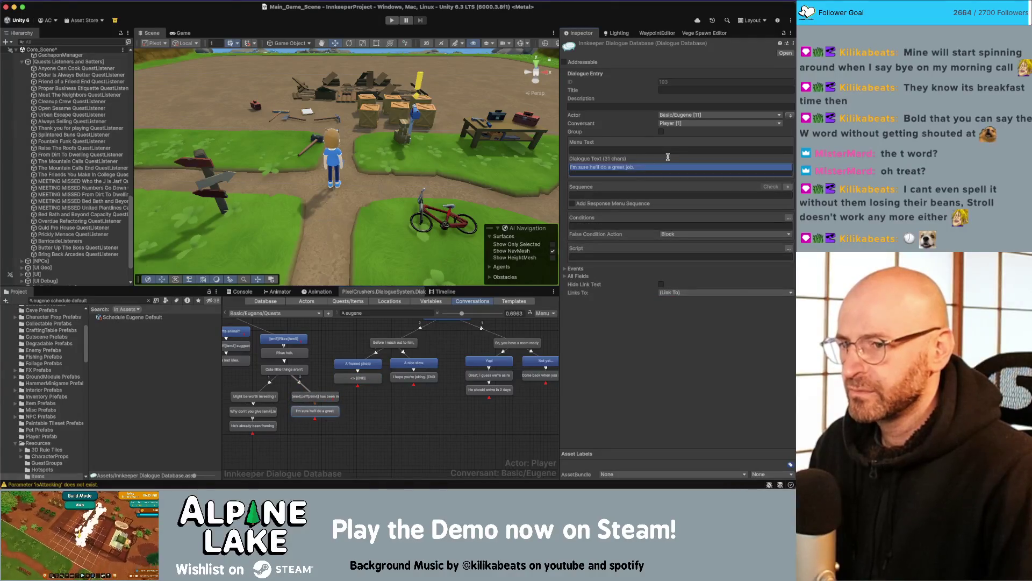
{"action": "key", "text": "BackSpace"}
{"action": "left_click", "coordinate": [365, 397]}
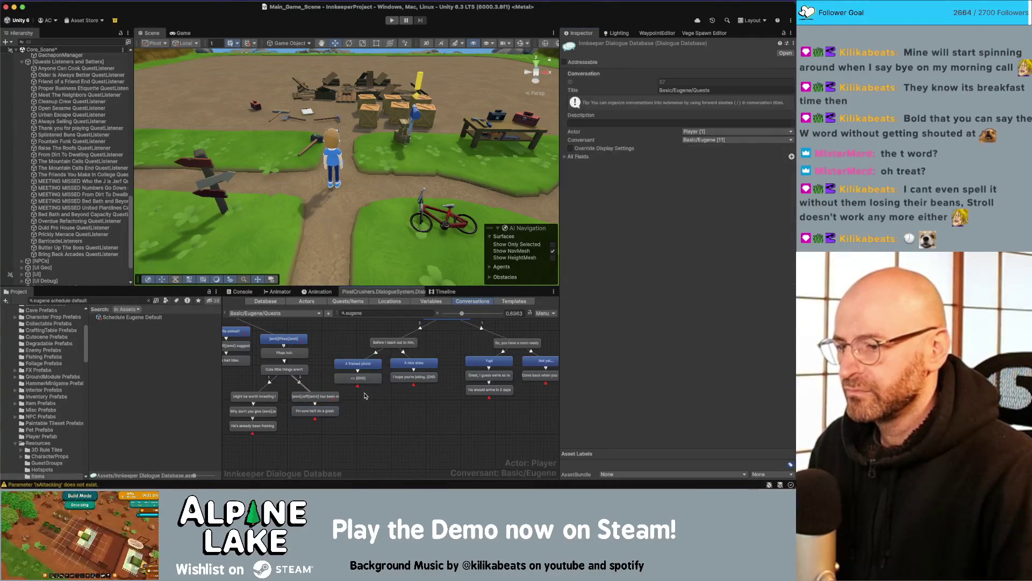
- Begin Eugene's framed-photo reply with 'I think that'
{"action": "left_click", "coordinate": [370, 377]}
{"action": "left_click", "coordinate": [615, 168]}
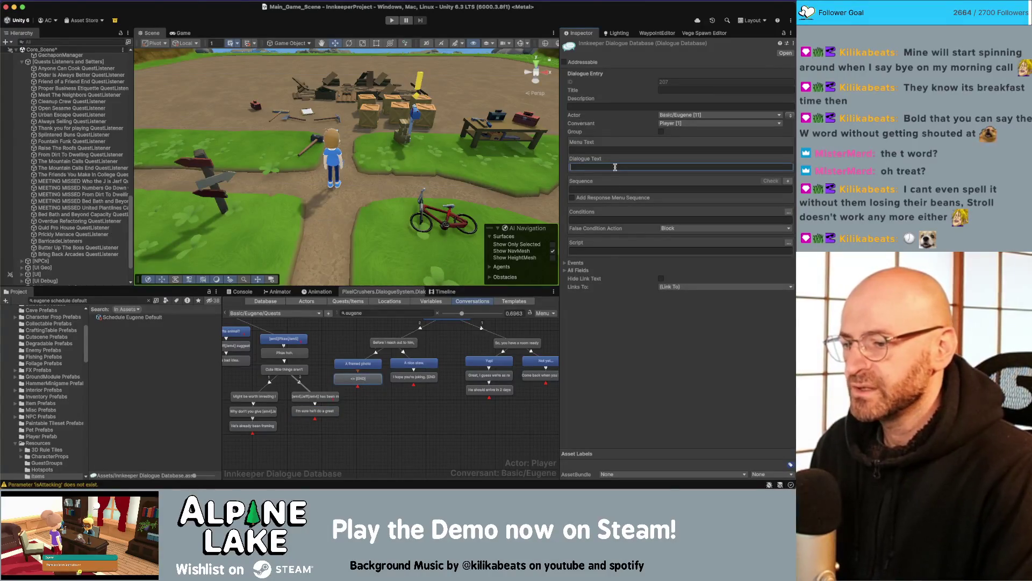
{"action": "type", "text": "I think that ca"}
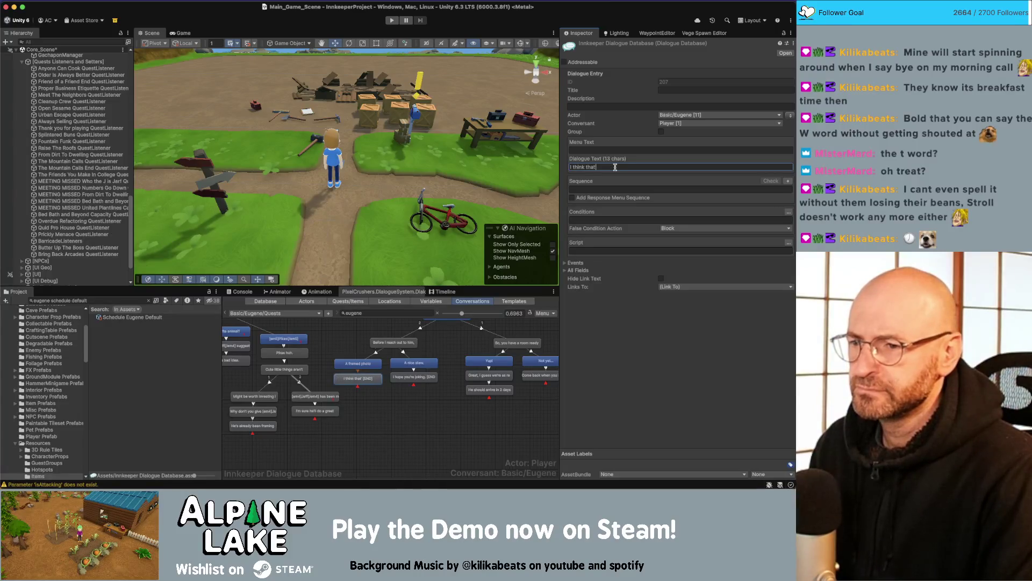
{"action": "type", "text": "workcan"}
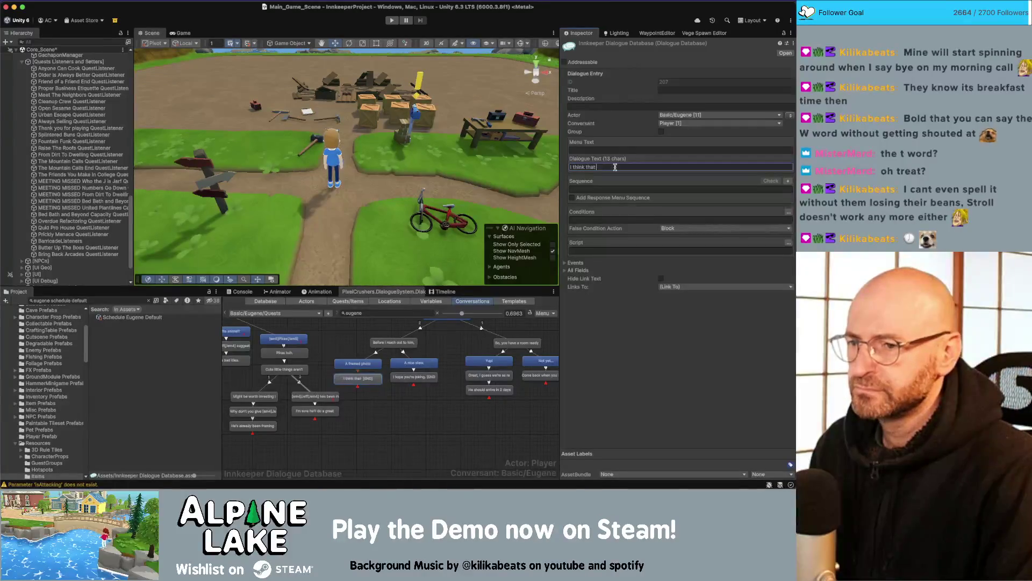
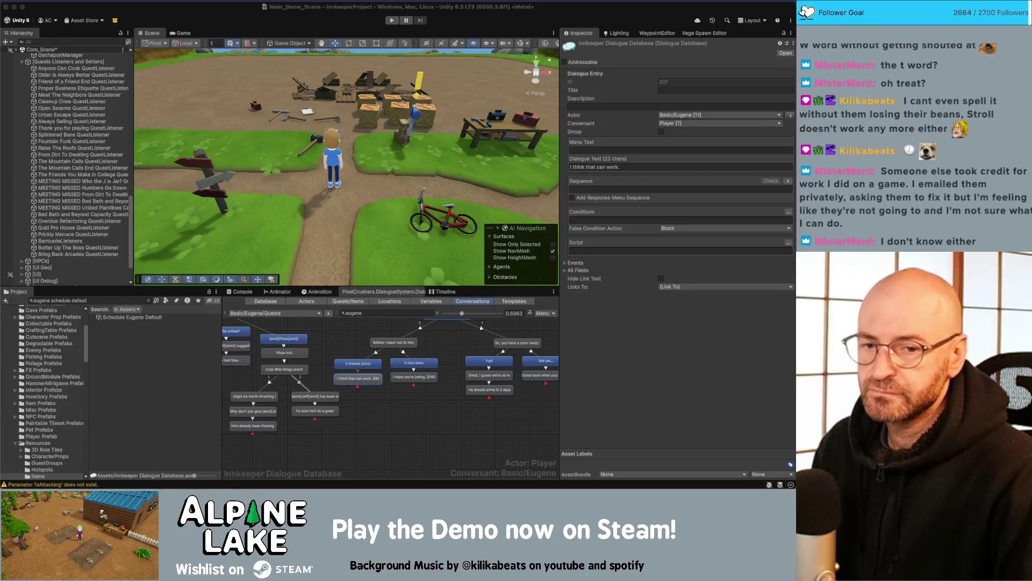
- Link the 'I think that can work' reply to Jeff's framed-photos line
{"action": "left_click", "coordinate": [406, 426]}
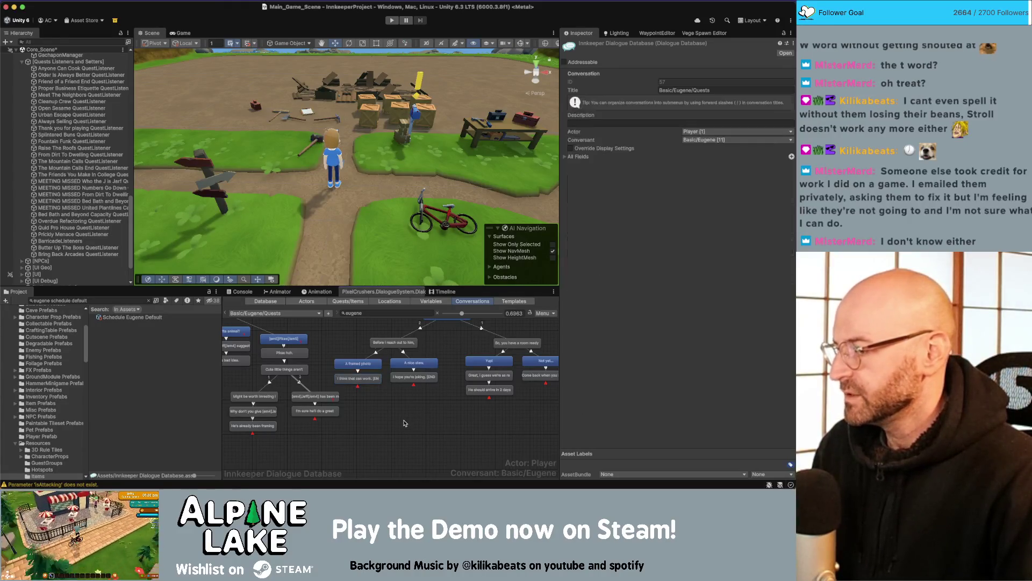
{"action": "left_click", "coordinate": [369, 379]}
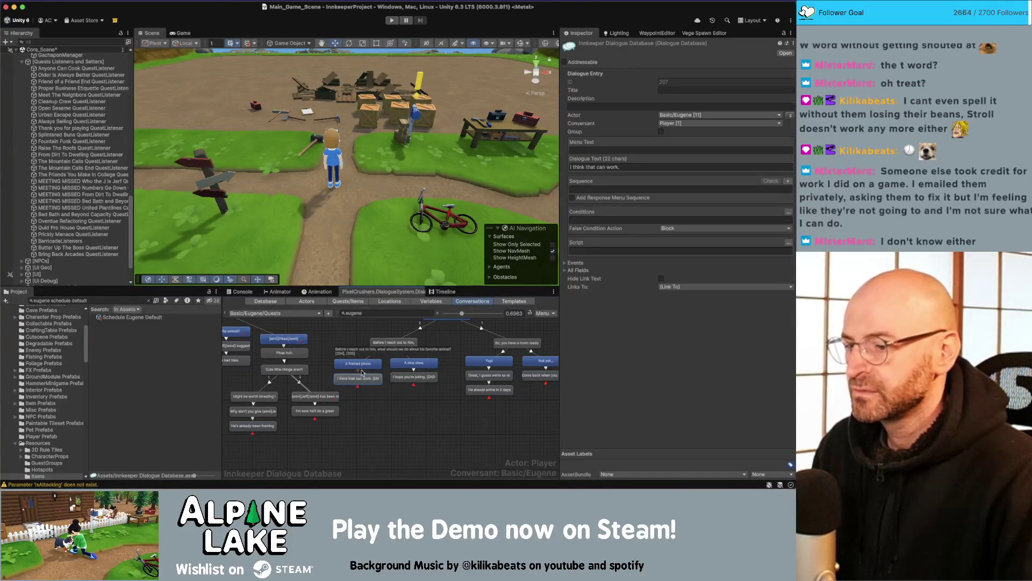
{"action": "right_click", "coordinate": [366, 377]}
{"action": "left_click", "coordinate": [385, 389]}
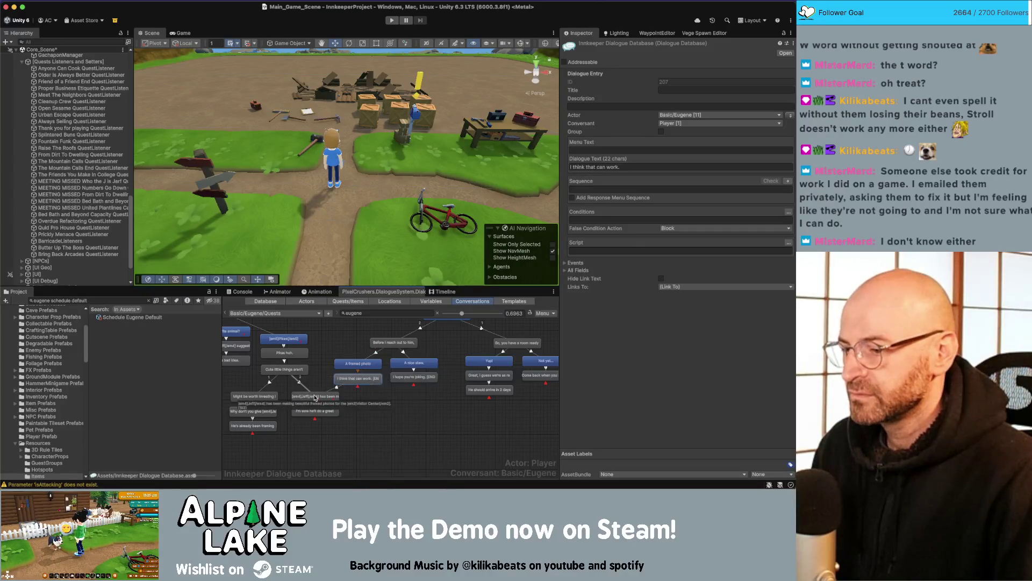
{"action": "left_click", "coordinate": [329, 396]}
- Rearrange the 'A framed photo' and 'A nice stew' response nodes in the graph
{"action": "left_click", "coordinate": [331, 397]}
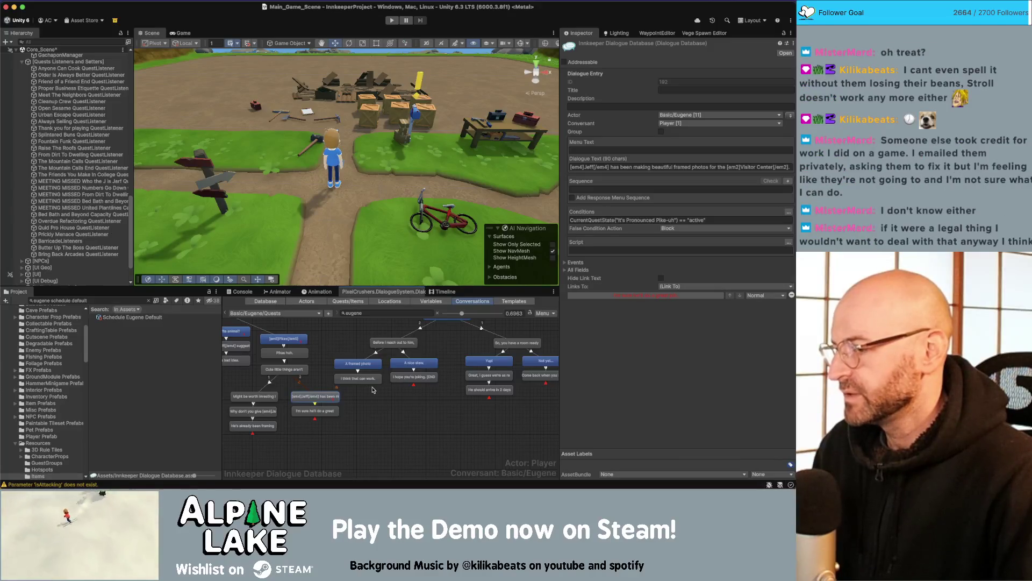
{"action": "left_click", "coordinate": [331, 413], "text": "shift"}
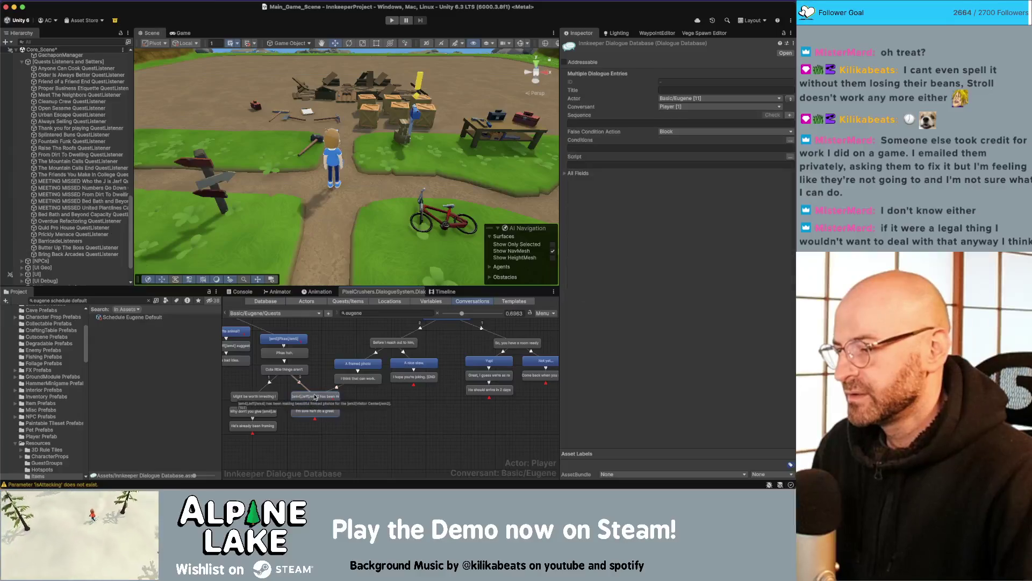
{"action": "mouse_move", "coordinate": [369, 394]}
{"action": "left_mouse_down"}
{"action": "mouse_move", "coordinate": [425, 360]}
{"action": "mouse_move", "coordinate": [420, 343]}
{"action": "mouse_move", "coordinate": [387, 343]}
{"action": "left_mouse_up"}
{"action": "left_click", "coordinate": [407, 342]}
{"action": "mouse_move", "coordinate": [392, 400]}
{"action": "left_mouse_down"}
{"action": "mouse_move", "coordinate": [436, 363]}
{"action": "mouse_move", "coordinate": [419, 361]}
{"action": "left_mouse_up"}
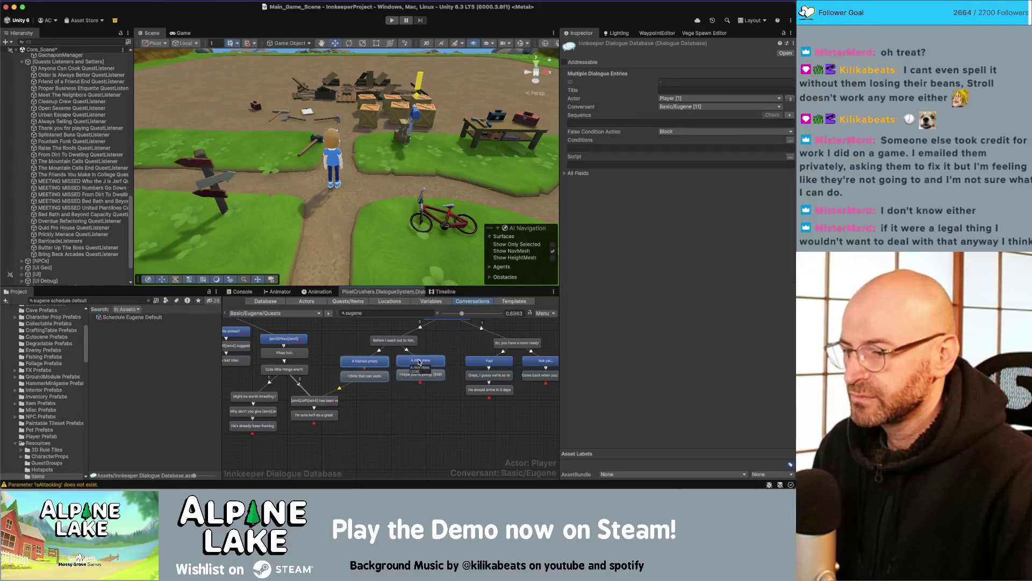
{"action": "left_click", "coordinate": [379, 350]}
{"action": "mouse_move", "coordinate": [362, 347]}
{"action": "left_mouse_down"}
{"action": "mouse_move", "coordinate": [438, 384]}
{"action": "mouse_move", "coordinate": [405, 386]}
{"action": "mouse_move", "coordinate": [405, 396]}
{"action": "left_mouse_up"}
{"action": "left_click", "coordinate": [404, 396]}
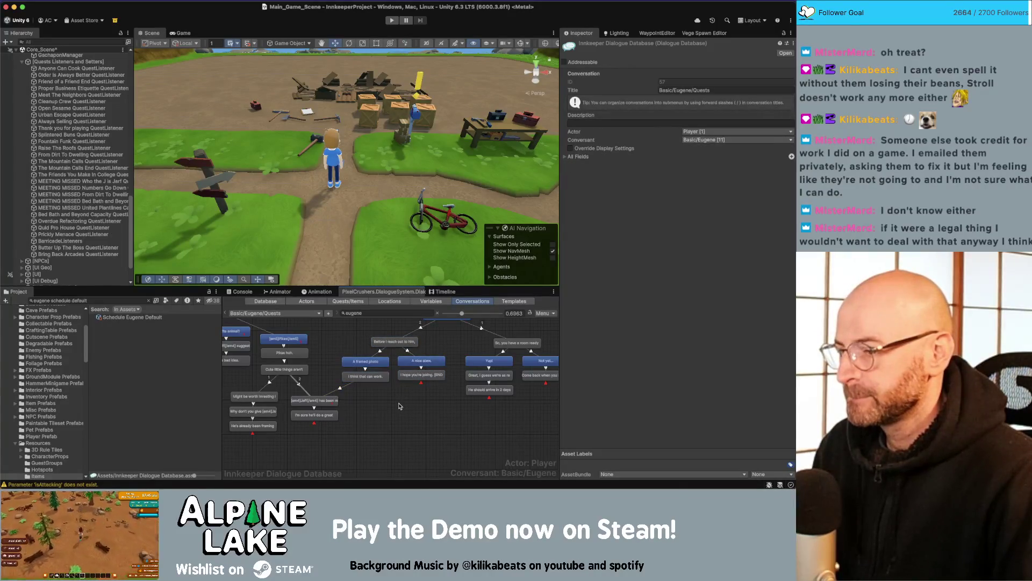
{"action": "left_click_drag", "start_coordinate": [399, 405], "coordinate": [385, 366]}
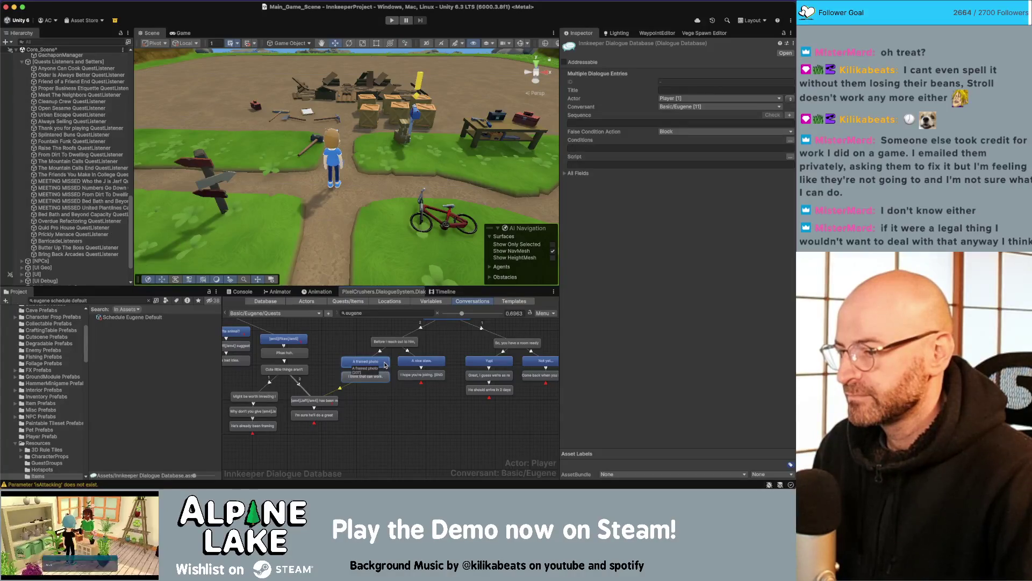
{"action": "left_click", "coordinate": [386, 394]}
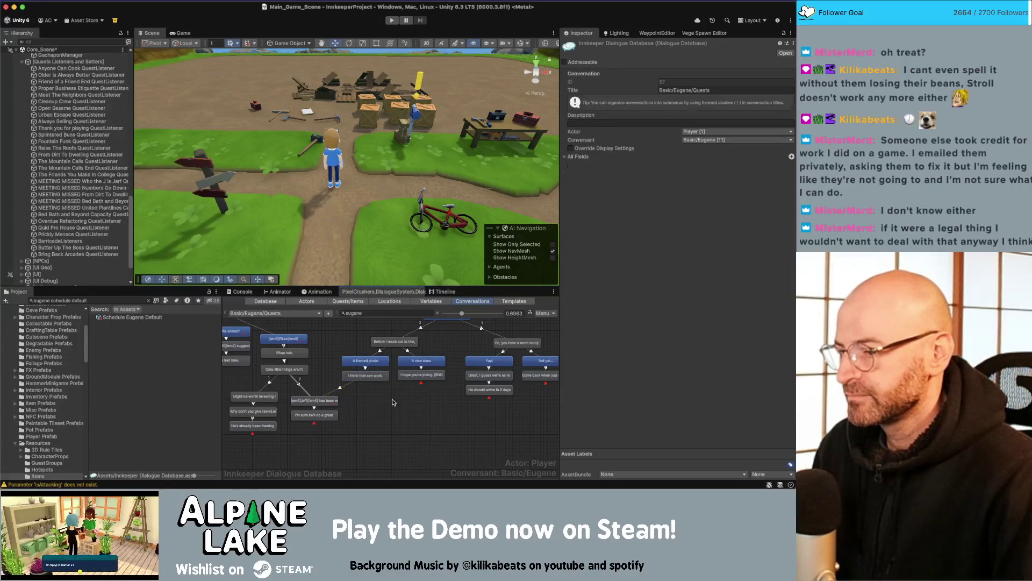
- Add a new quest entry to the Butter Up The Boss quest
{"action": "left_click", "coordinate": [359, 302]}
{"action": "left_click", "coordinate": [239, 436]}
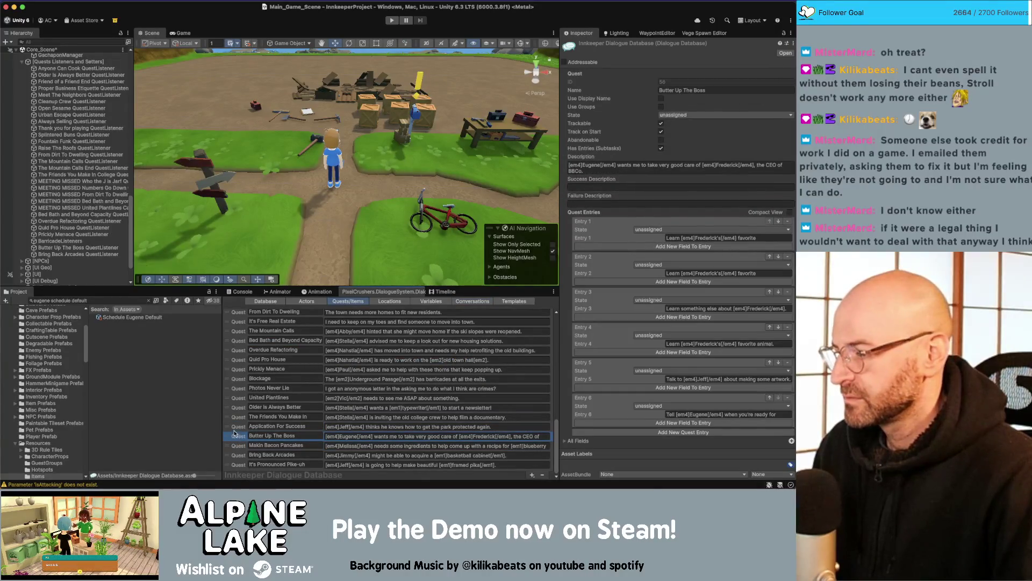
{"action": "left_click", "coordinate": [234, 428]}
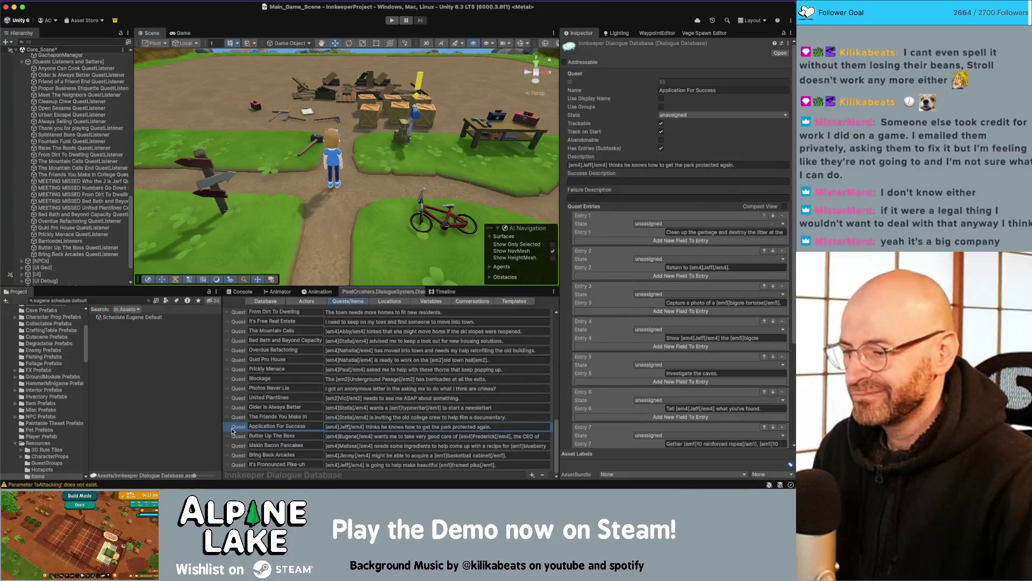
{"action": "left_click", "coordinate": [235, 436]}
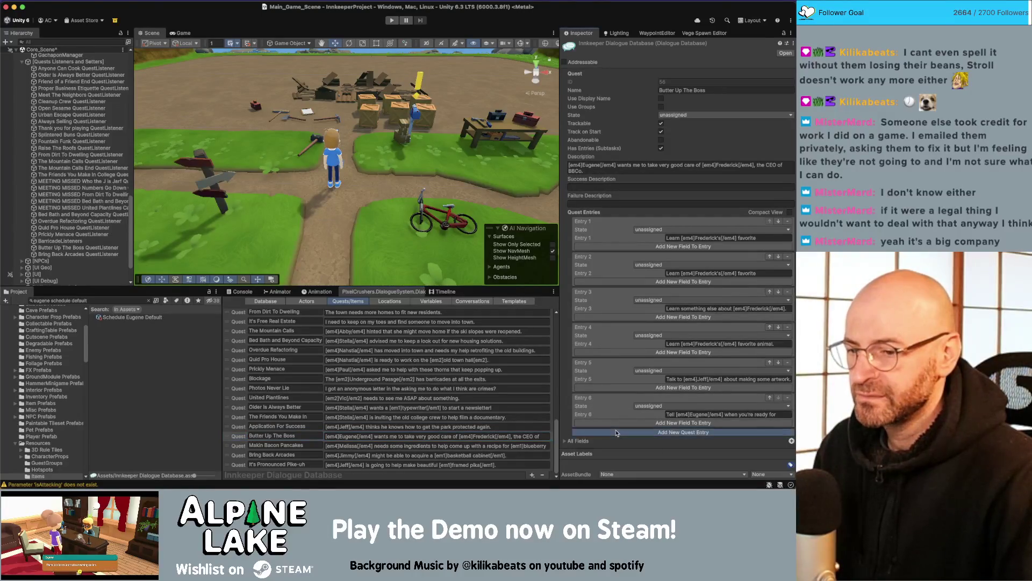
{"action": "left_click", "coordinate": [684, 433]}
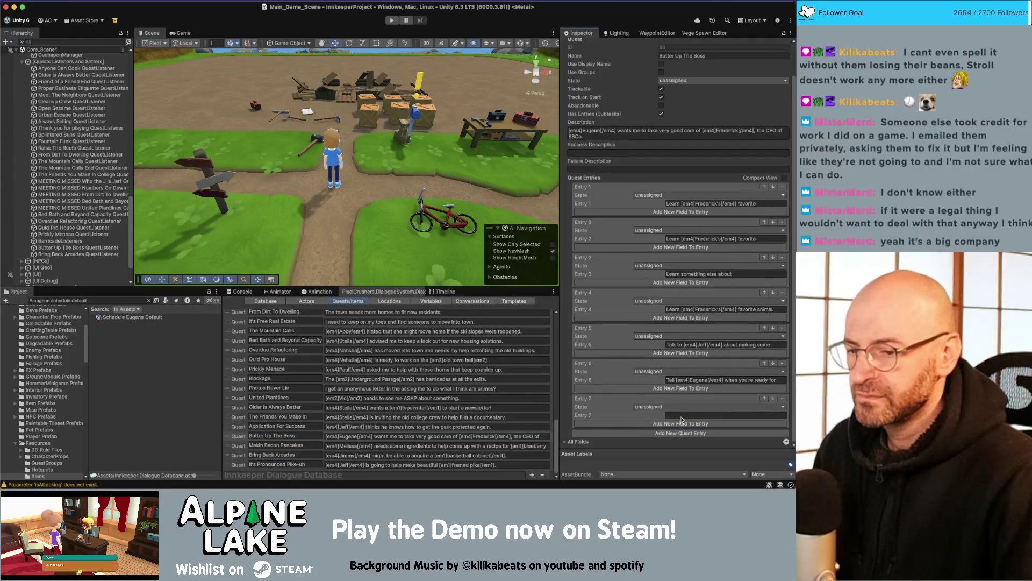
- Write Entry 7's text as 'Ask Jeff about making some artwork.'
{"action": "left_click", "coordinate": [682, 415]}
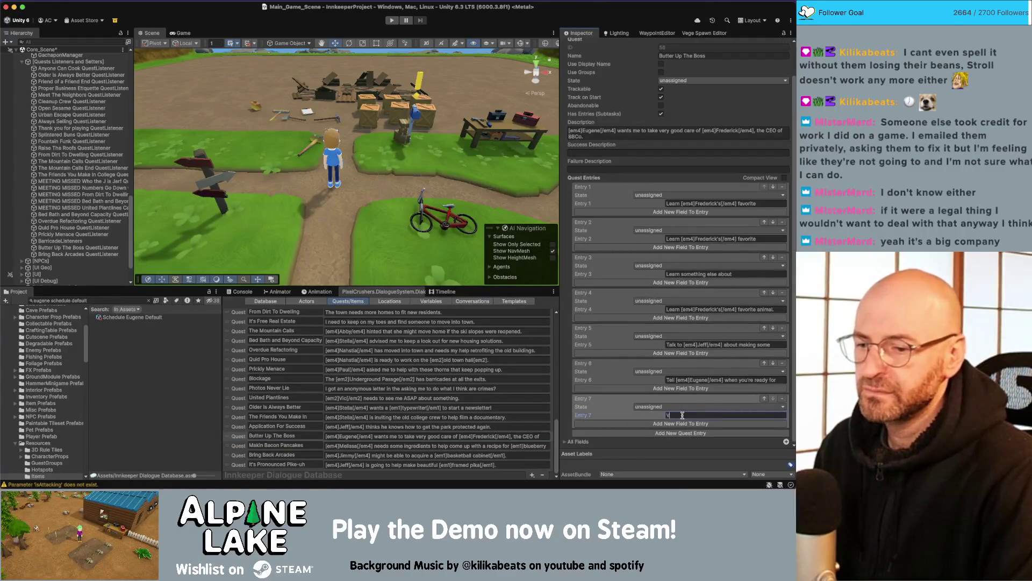
{"action": "type", "text": "A"}
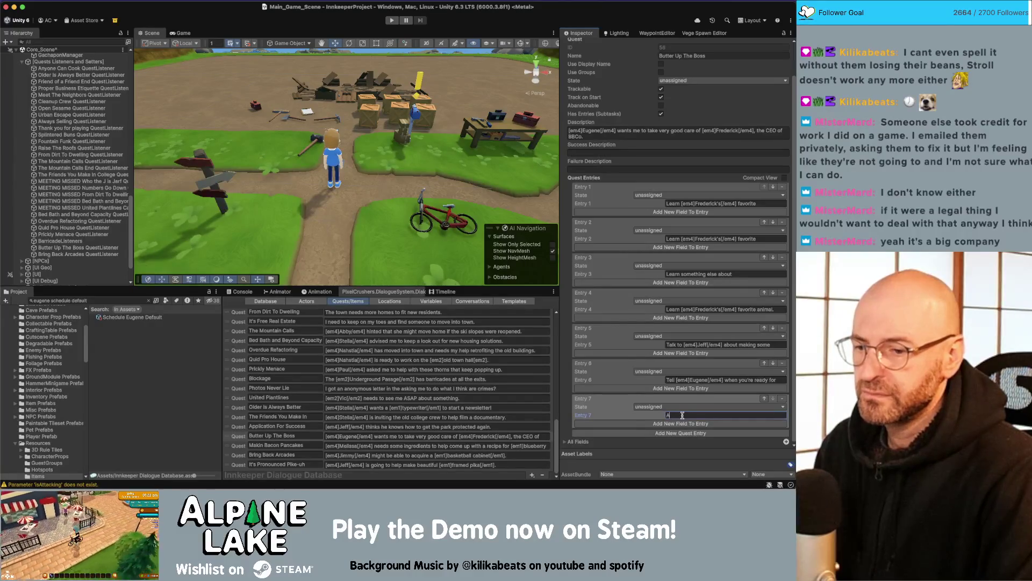
{"action": "type", "text": "sk [em4]Jeff["}
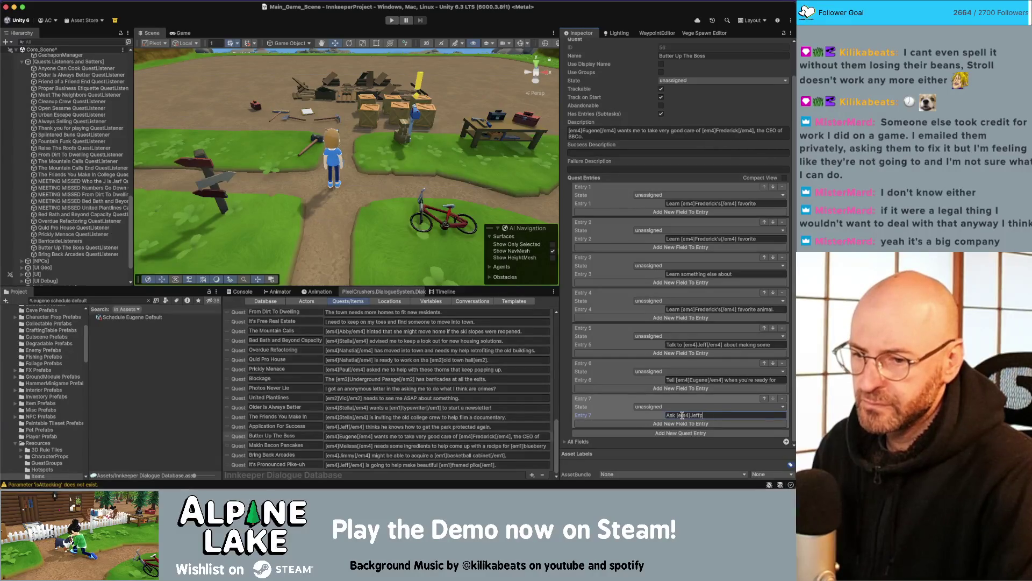
{"action": "type", "text": "/em4] "}
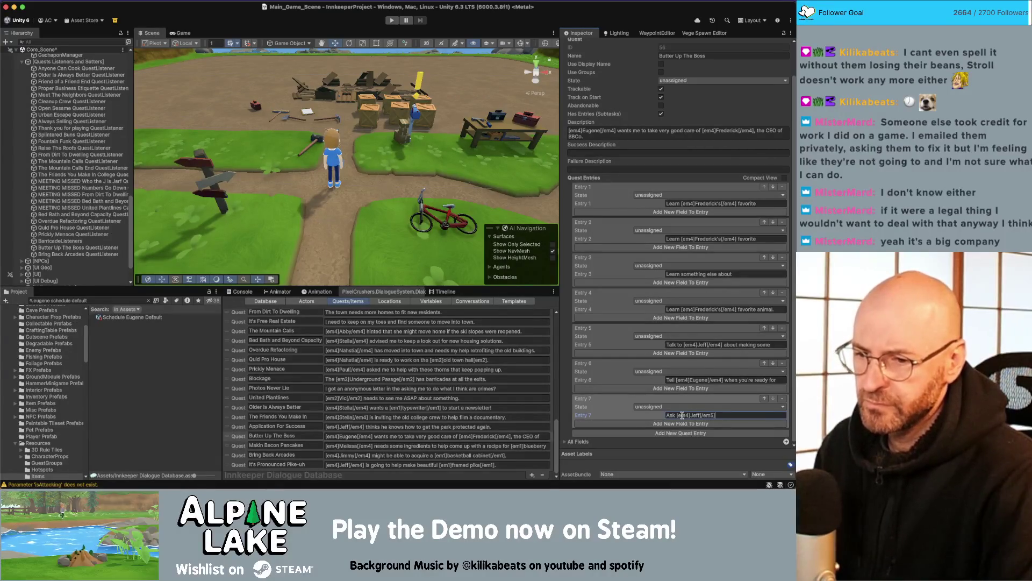
{"action": "type", "text": "about a f"}
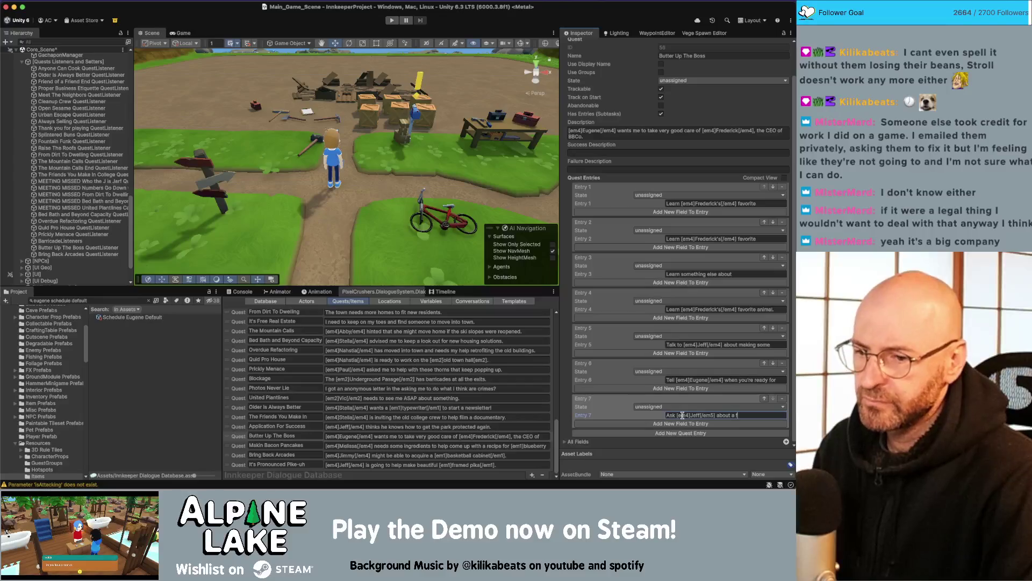
{"action": "key", "text": "BackSpace"}
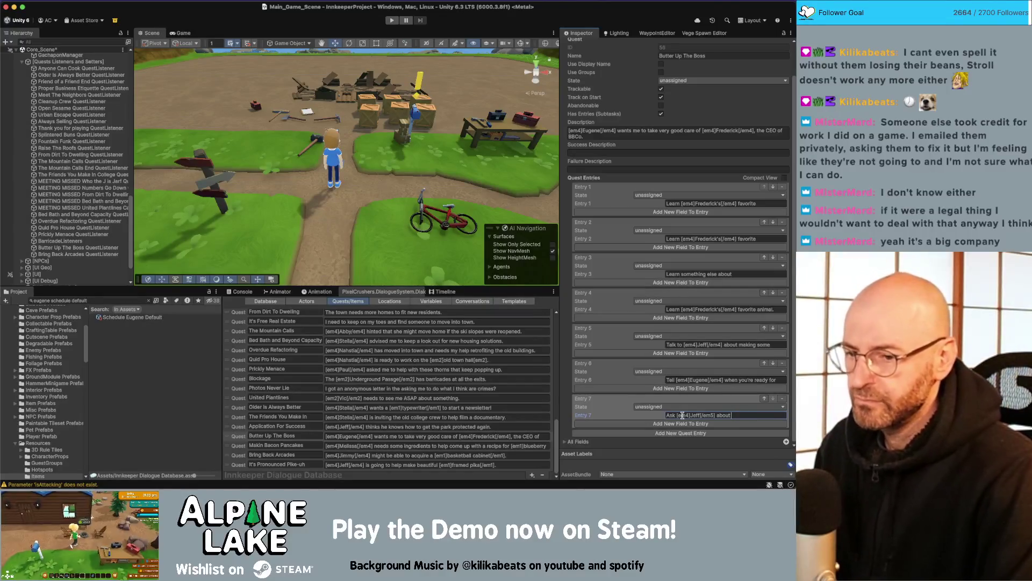
{"action": "type", "text": "some artwor"}
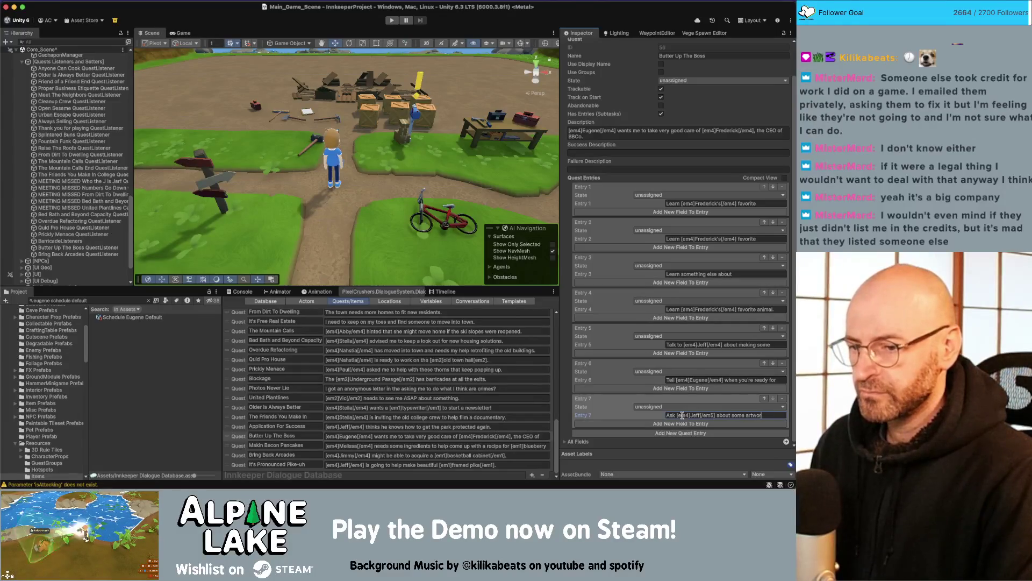
{"action": "key", "text": "BackSpace"}
{"action": "key", "text": "BackSpace"}
{"action": "key", "text": "BackSpace"}
{"action": "key", "text": "BackSpace"}
{"action": "type", "text": "aking"}
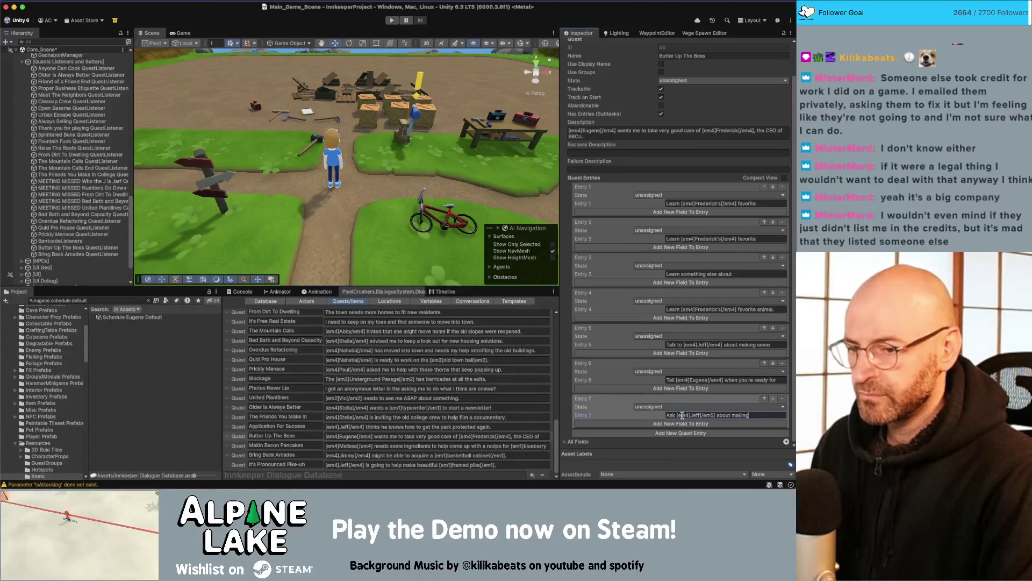
{"action": "key", "text": "BackSpace"}
{"action": "type", "text": "some artwork"}
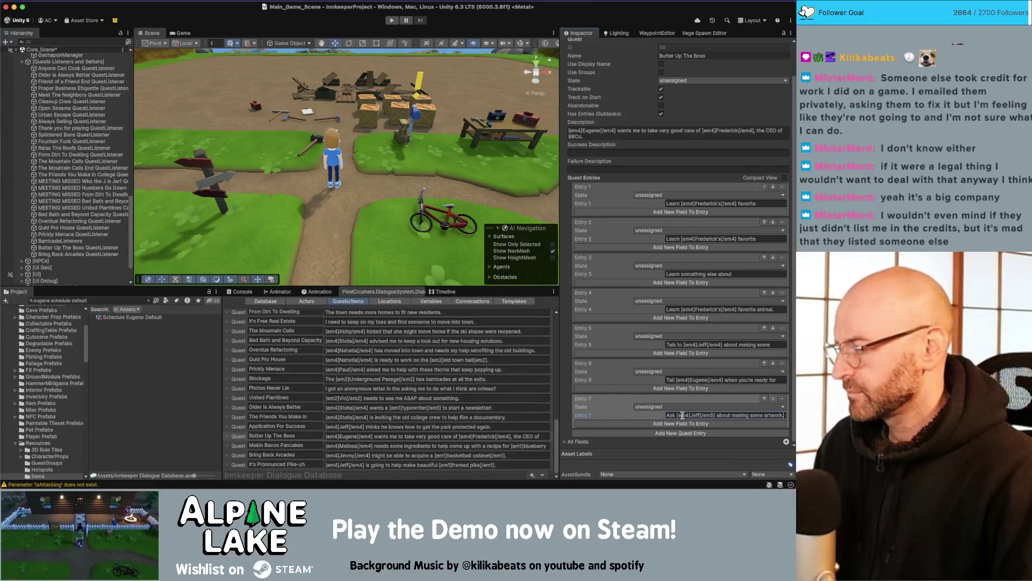
{"action": "type", "text": "."}
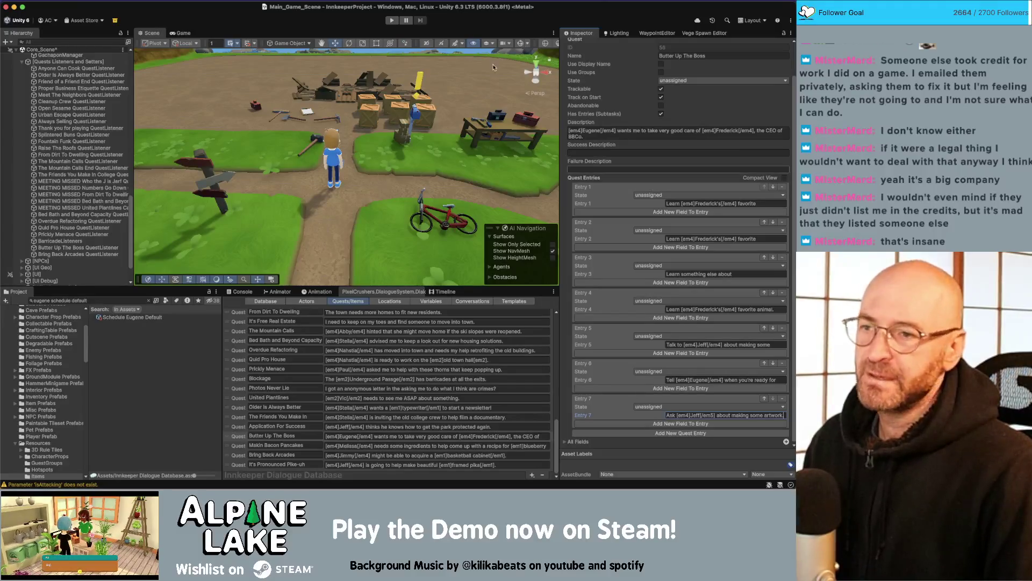
{"action": "left_click", "coordinate": [326, 25]}
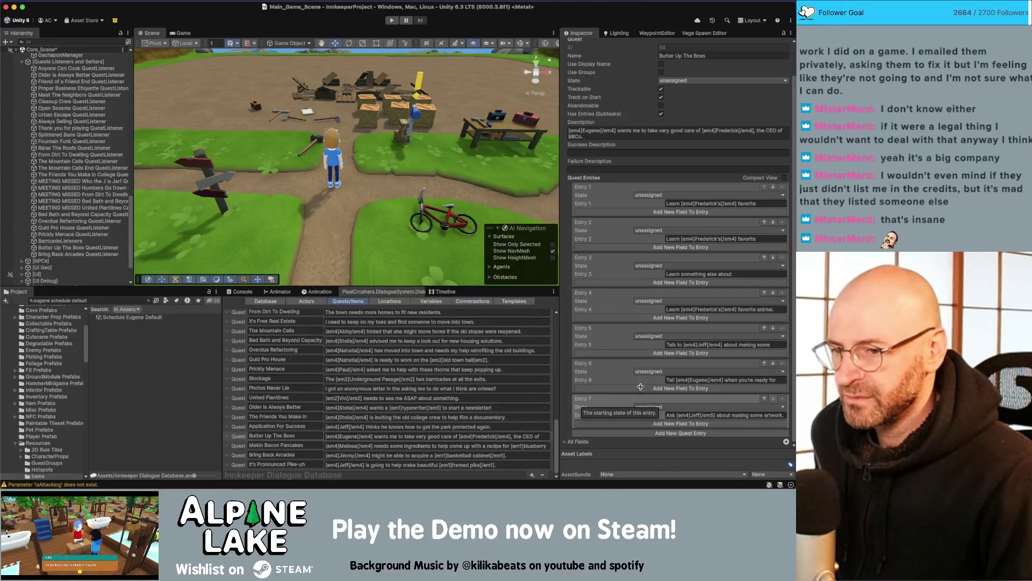
- Delete Entry 7, cancel Entry 5's new field, and show the conversation graph
{"action": "left_click", "coordinate": [683, 352]}
{"action": "left_click", "coordinate": [687, 342]}
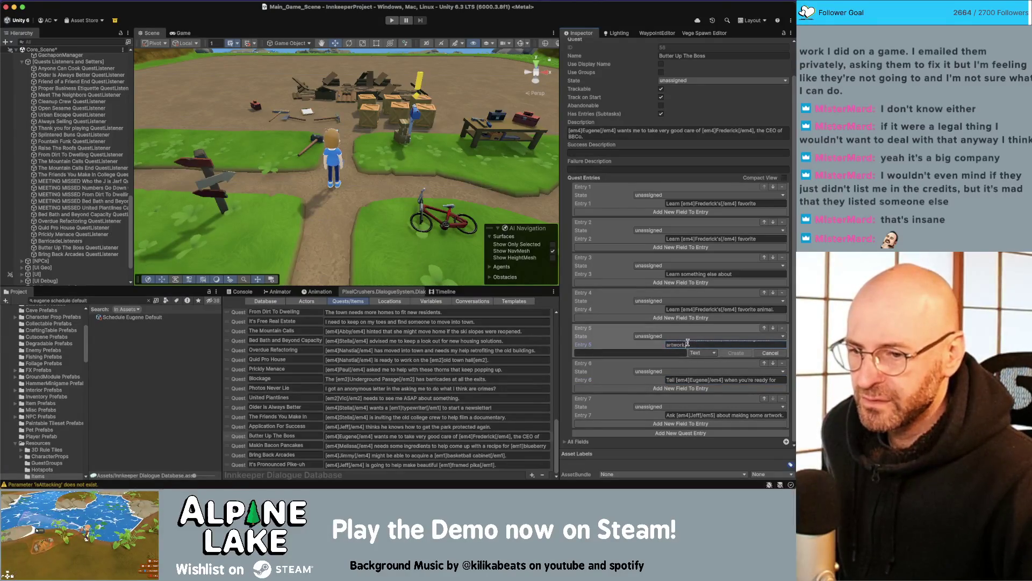
{"action": "left_click", "coordinate": [687, 416]}
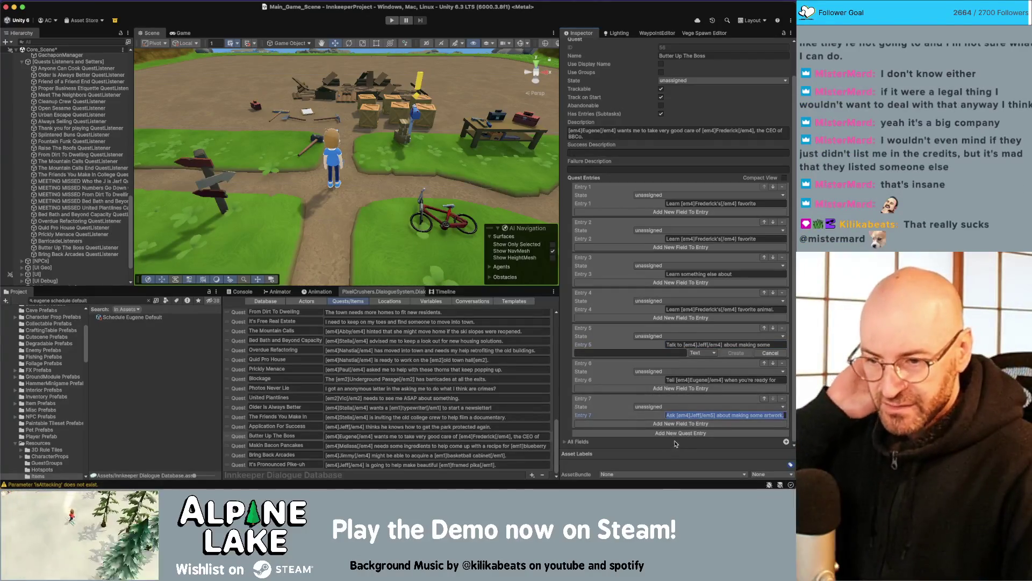
{"action": "left_click", "coordinate": [780, 398]}
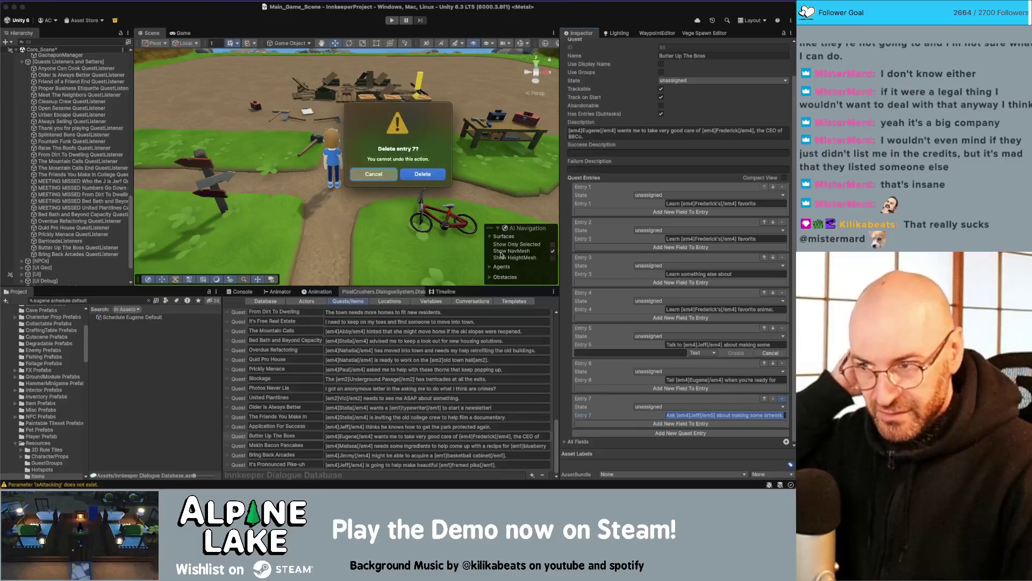
{"action": "left_click", "coordinate": [418, 180]}
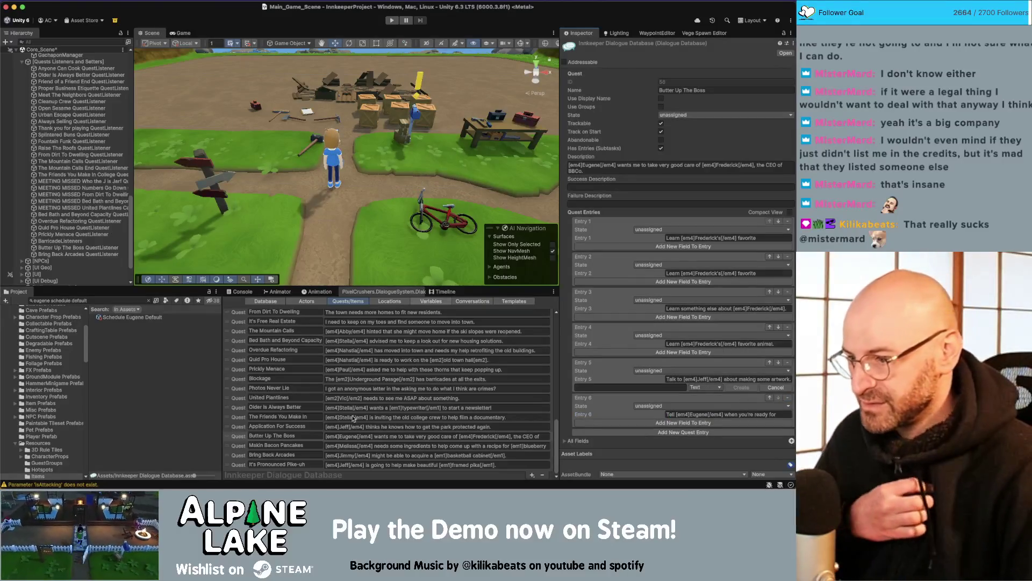
{"action": "left_click", "coordinate": [775, 387]}
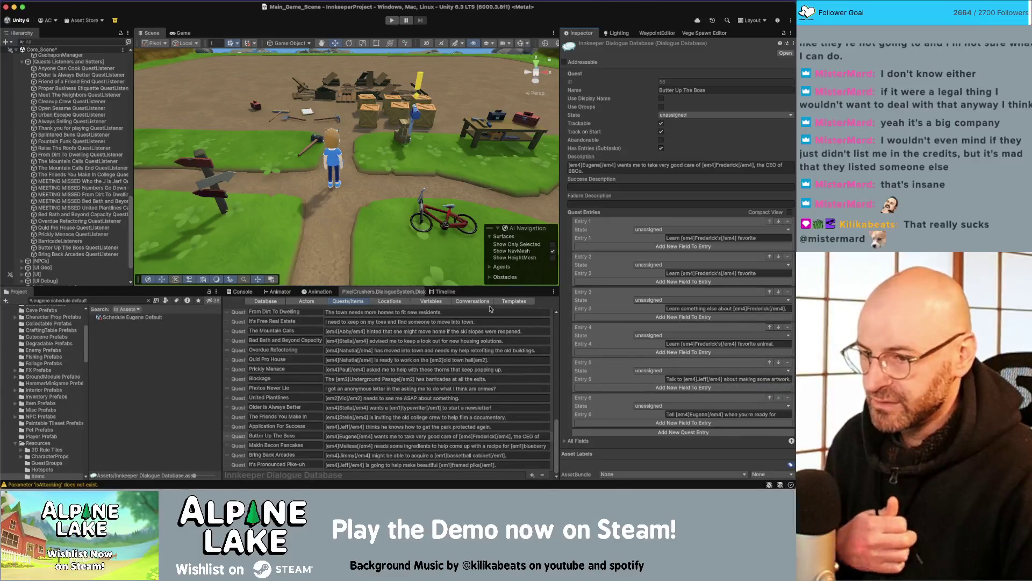
{"action": "left_click", "coordinate": [459, 302]}
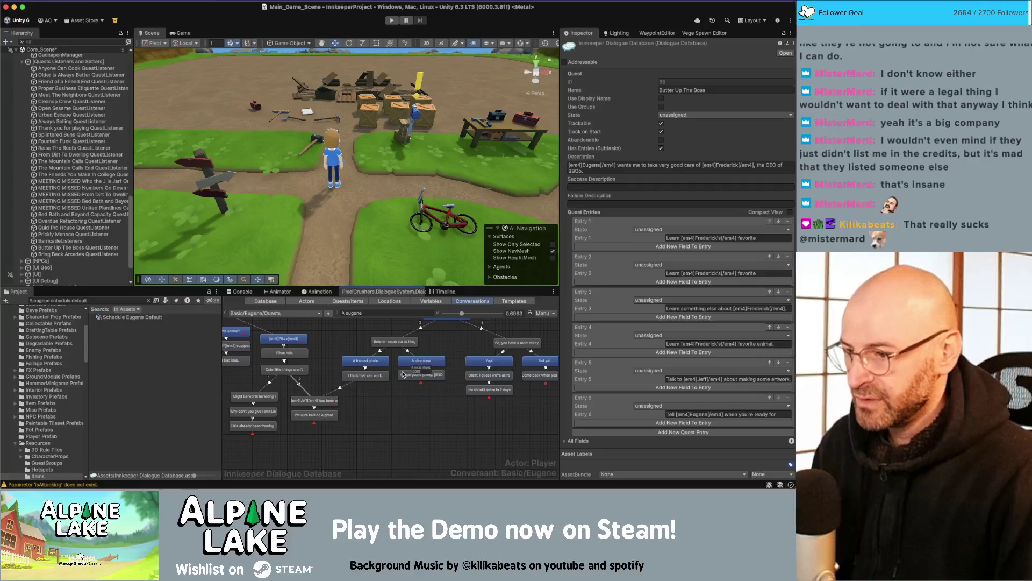
- Review the framing-photos, cute-little-things and framed-photo investment nodes
{"action": "left_click", "coordinate": [370, 377]}
{"action": "left_click", "coordinate": [324, 399]}
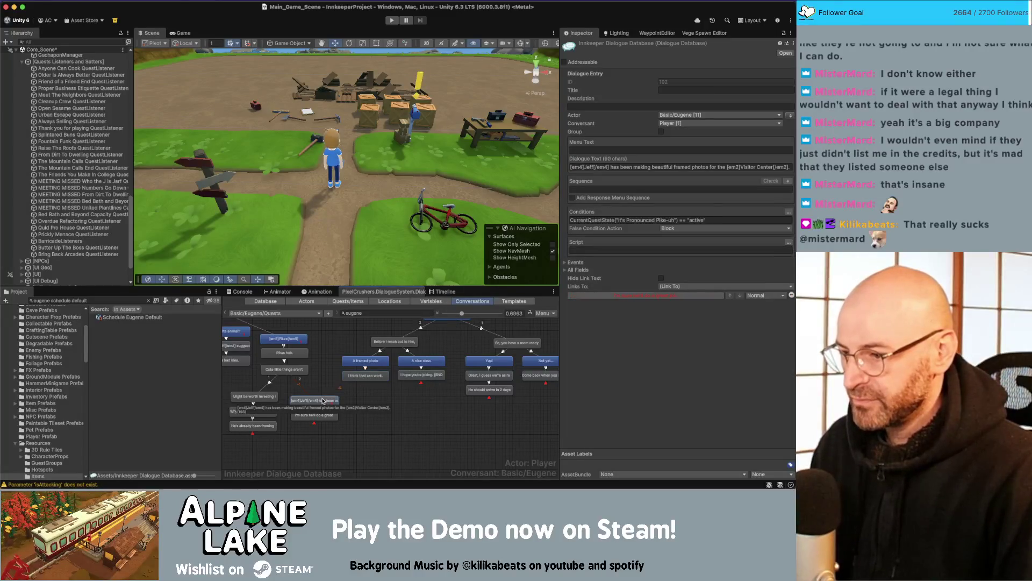
{"action": "left_click_drag", "start_coordinate": [325, 356], "coordinate": [371, 363]}
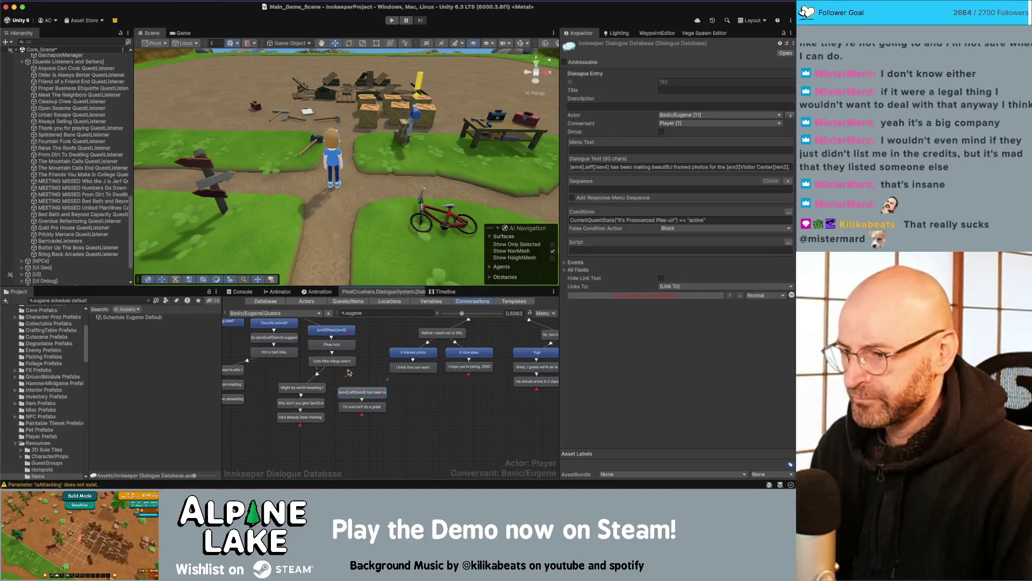
{"action": "left_click", "coordinate": [347, 364]}
{"action": "left_click", "coordinate": [353, 393]}
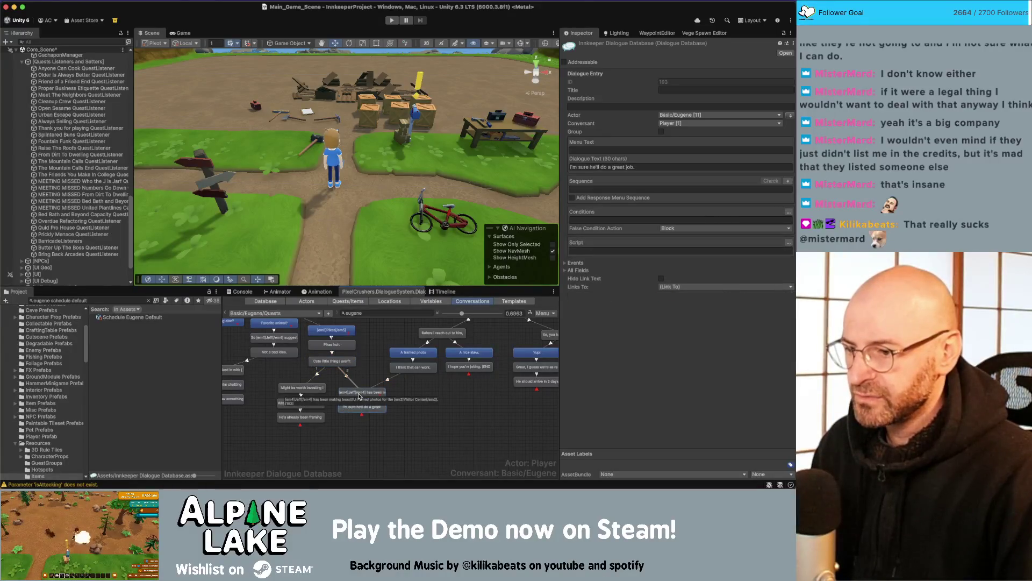
{"action": "left_click", "coordinate": [305, 387]}
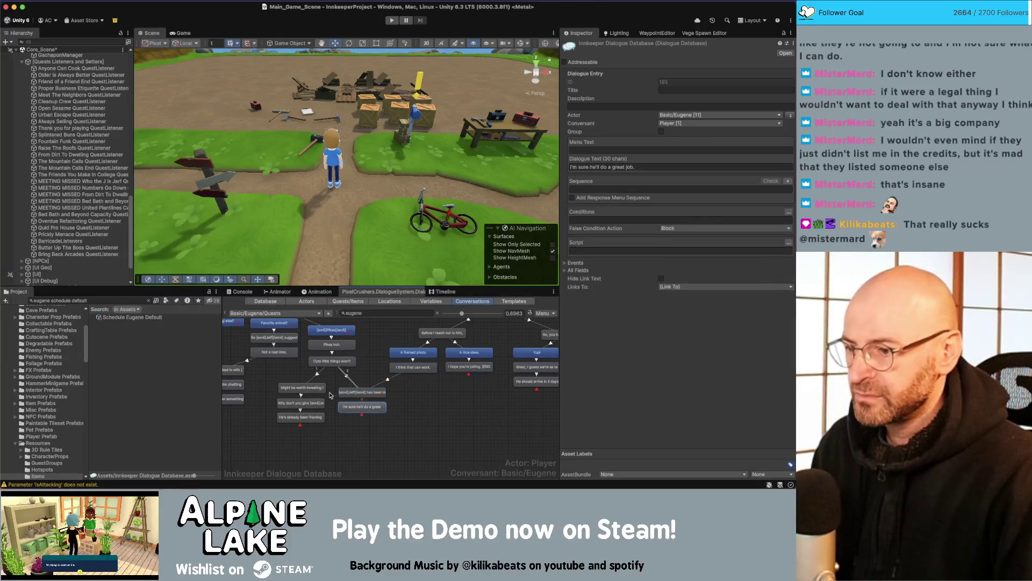
- Delete the old link and link 'I think that can work.' to the framed-photo investment node
{"action": "left_click", "coordinate": [390, 378]}
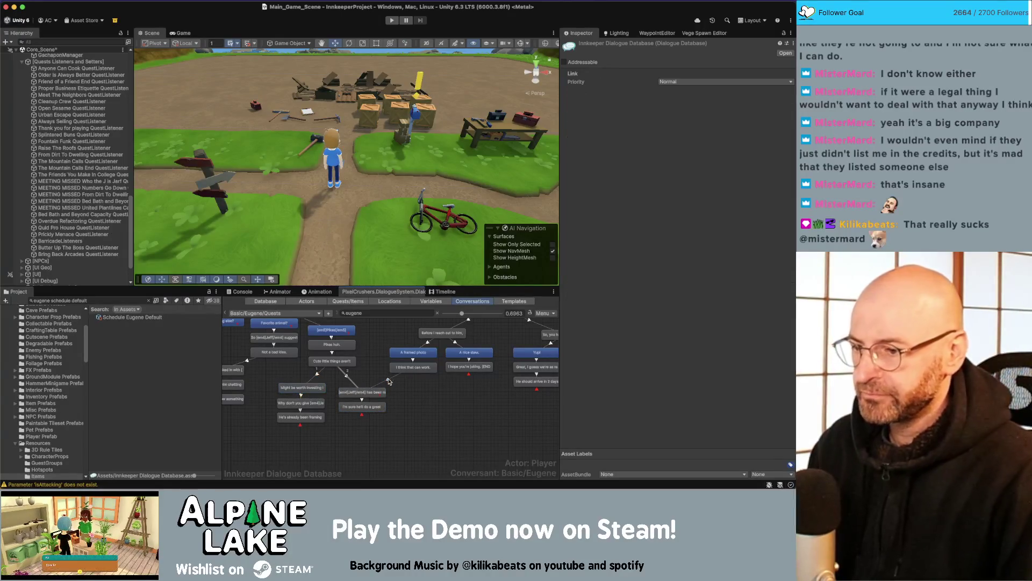
{"action": "key", "text": "Delete"}
{"action": "left_click", "coordinate": [423, 180]}
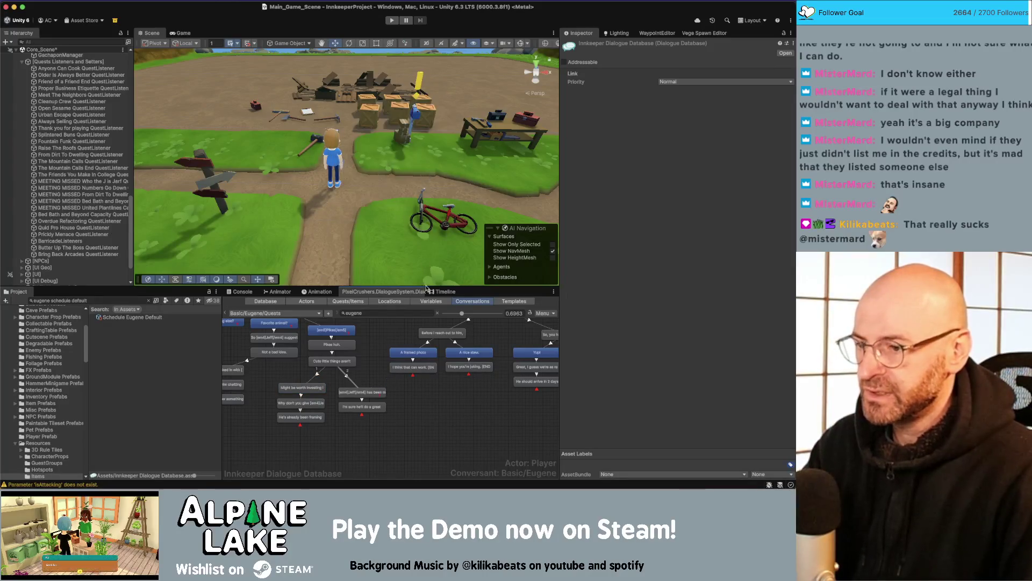
{"action": "right_click", "coordinate": [411, 368]}
{"action": "left_click", "coordinate": [421, 385]}
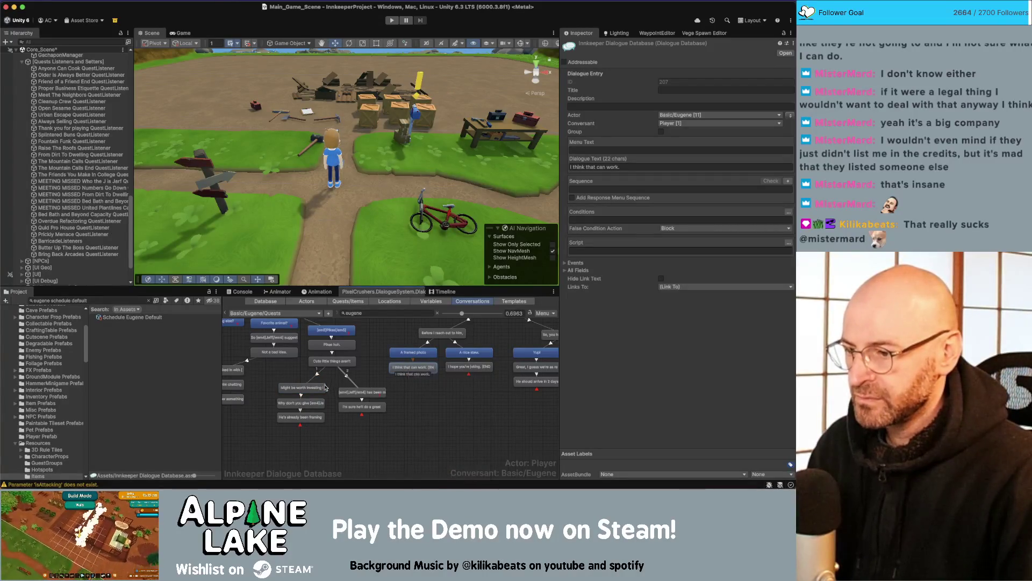
{"action": "left_click", "coordinate": [322, 387]}
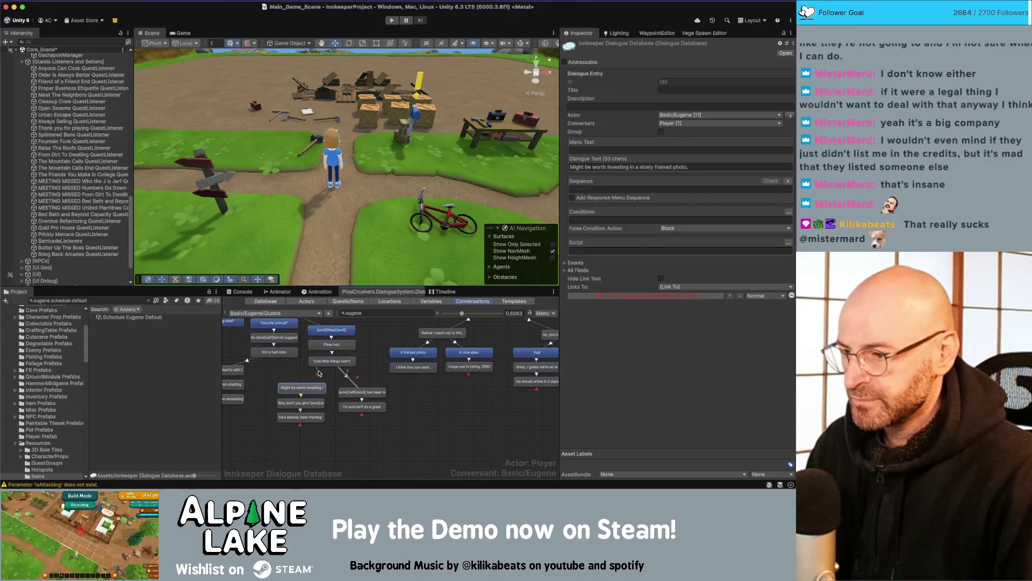
{"action": "left_click", "coordinate": [406, 370]}
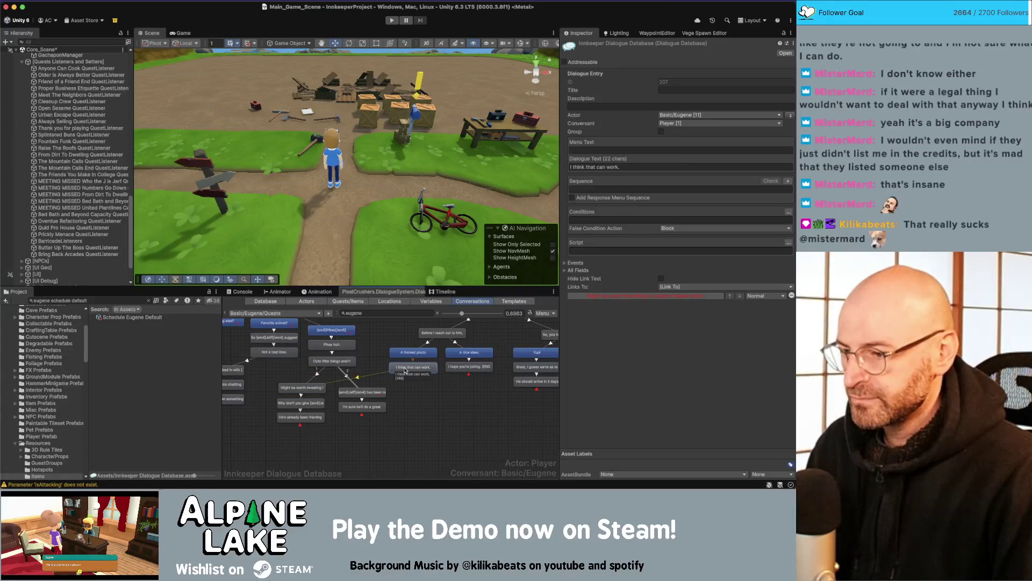
{"action": "left_click", "coordinate": [307, 417]}
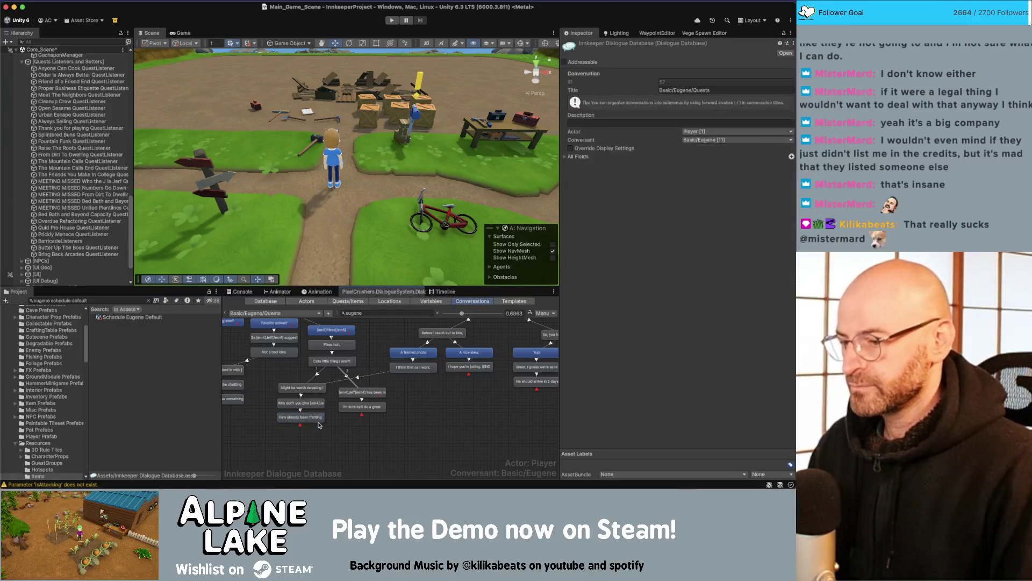
- Create a Eugene-spoken child node under the framing-photos line with Sequence Continue()
{"action": "right_click", "coordinate": [302, 412]}
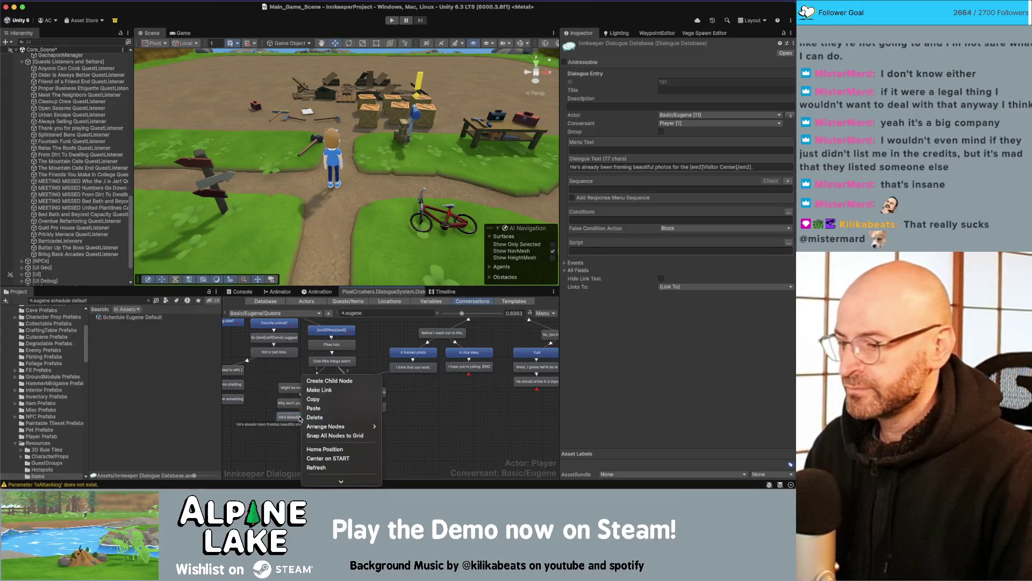
{"action": "left_click", "coordinate": [333, 382]}
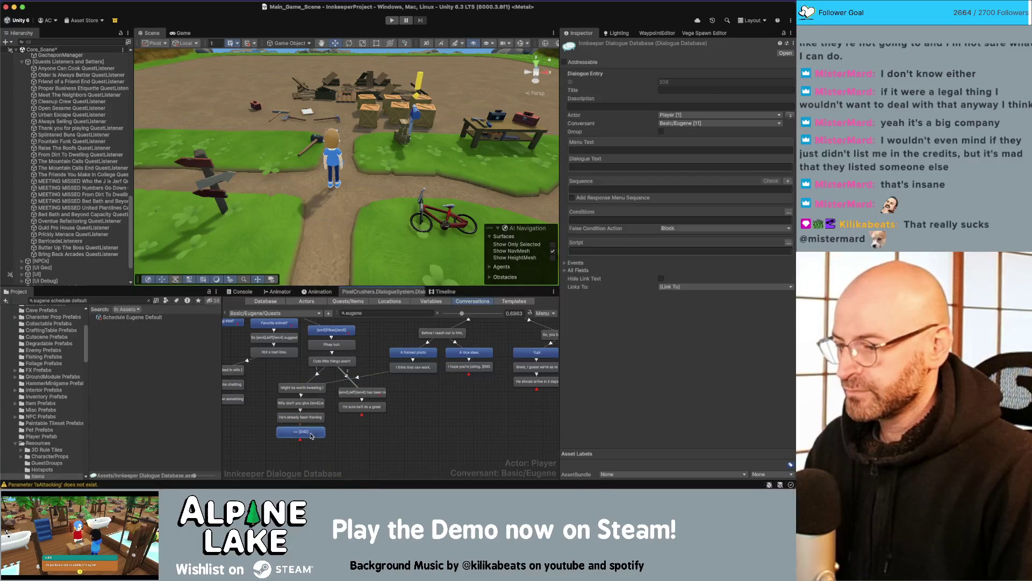
{"action": "left_click", "coordinate": [790, 117]}
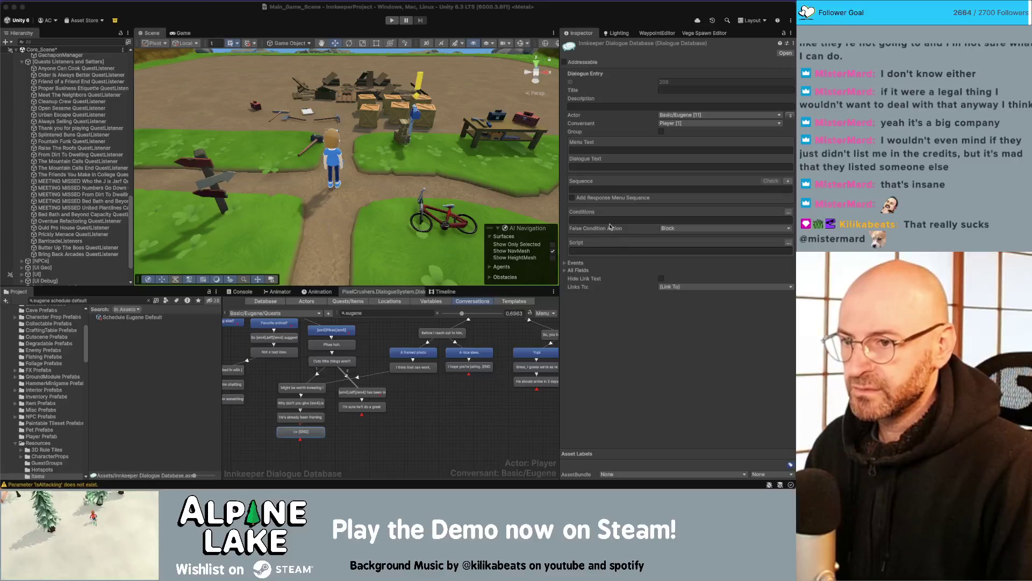
{"action": "left_click", "coordinate": [602, 191]}
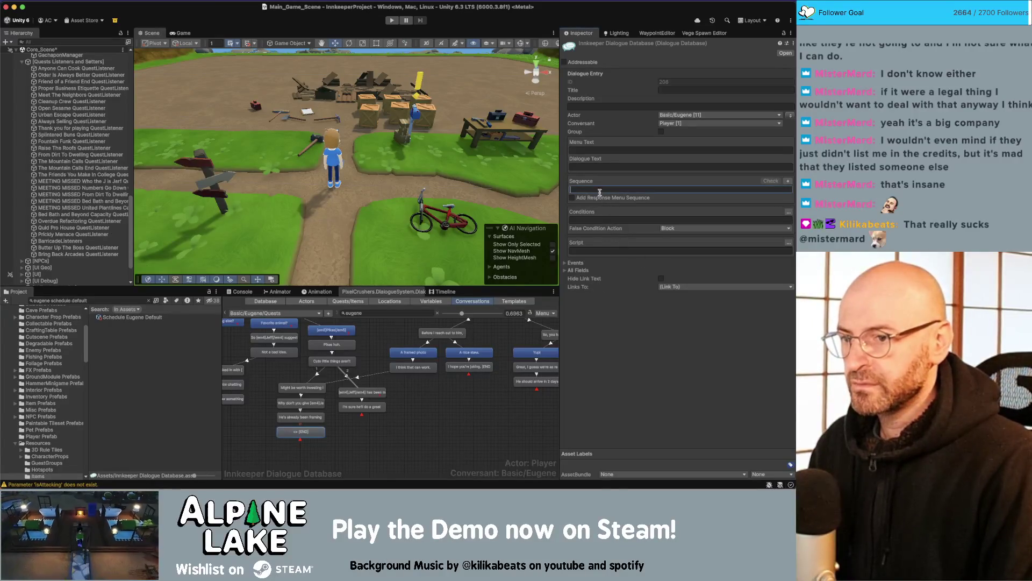
{"action": "type", "text": "continue()"}
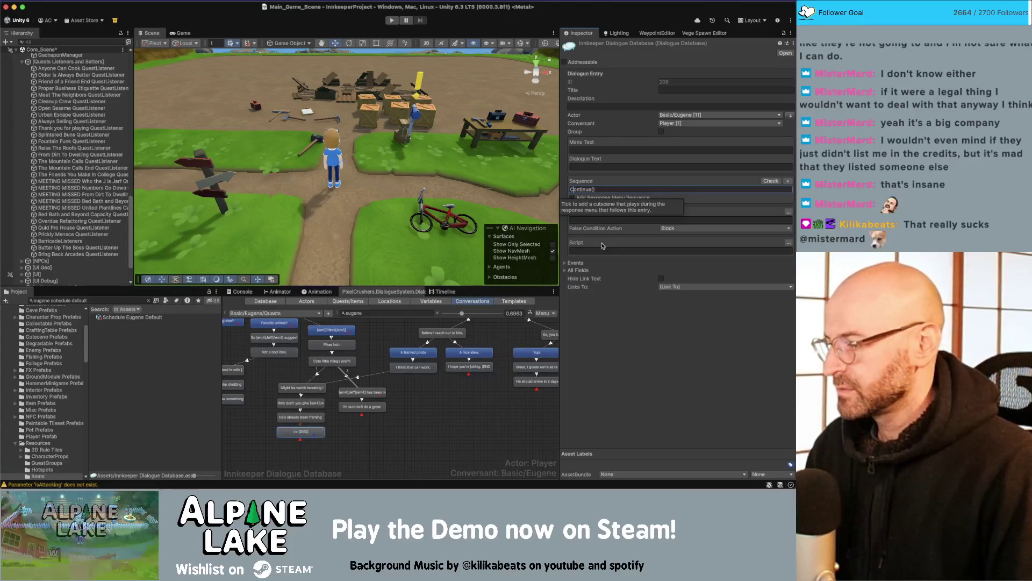
{"action": "type", "text": "C"}
{"action": "left_click", "coordinate": [616, 289]}
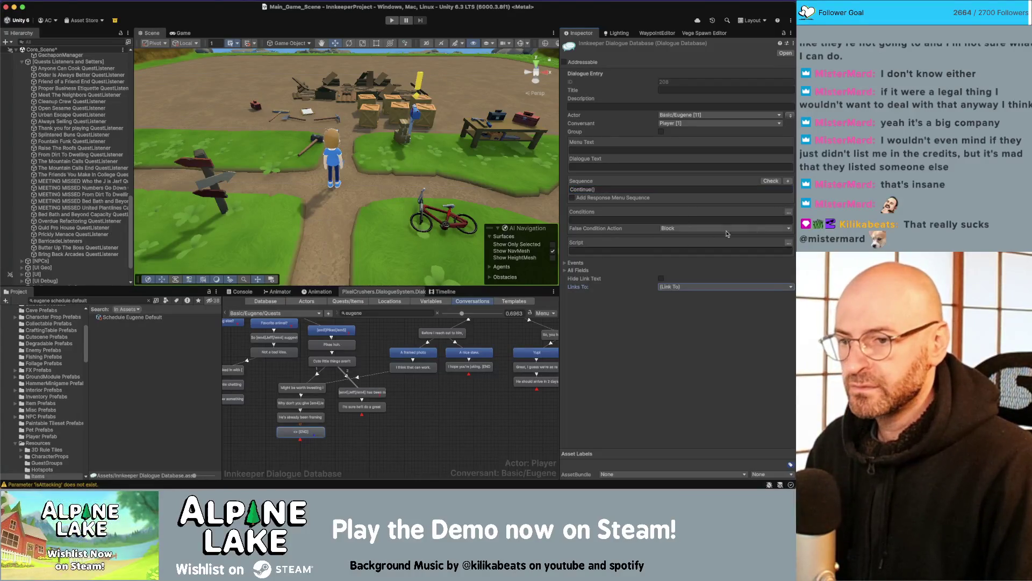
- Add a Set script on the new node: Butter Up The Boss quest entry 5 to active
{"action": "left_click", "coordinate": [788, 243]}
{"action": "left_click", "coordinate": [577, 252]}
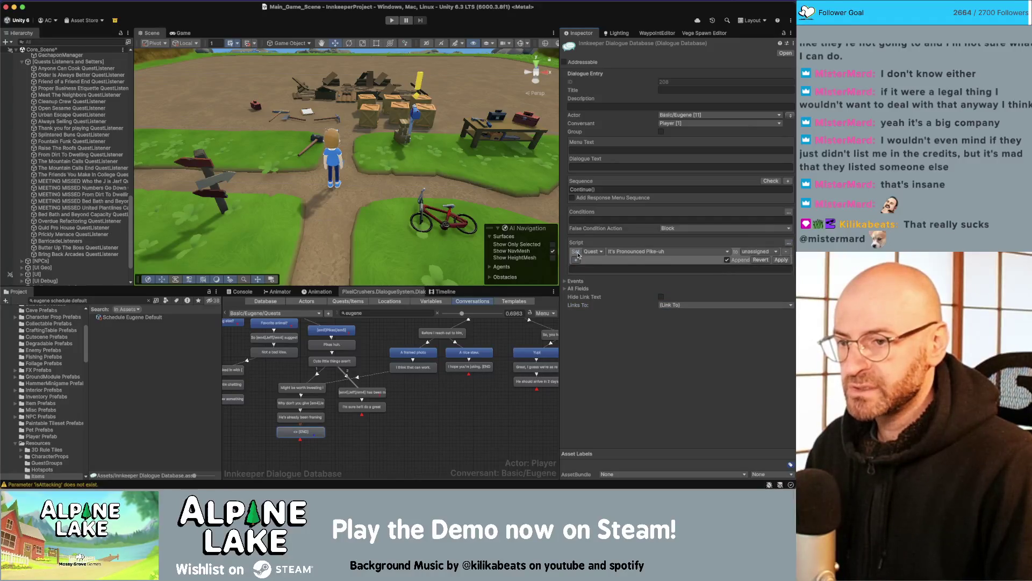
{"action": "left_click", "coordinate": [591, 251]}
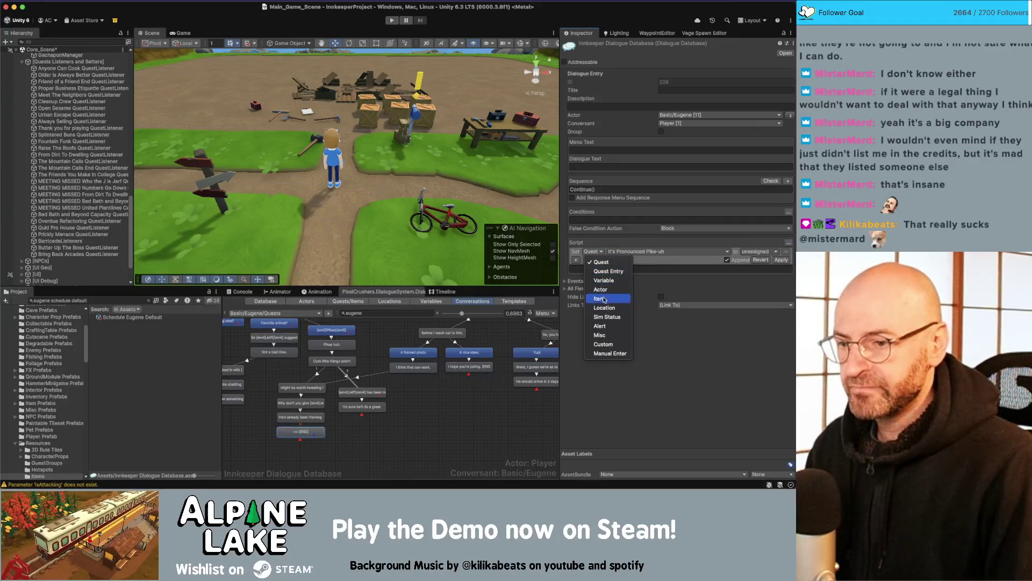
{"action": "left_click", "coordinate": [598, 272]}
{"action": "left_click", "coordinate": [659, 251]}
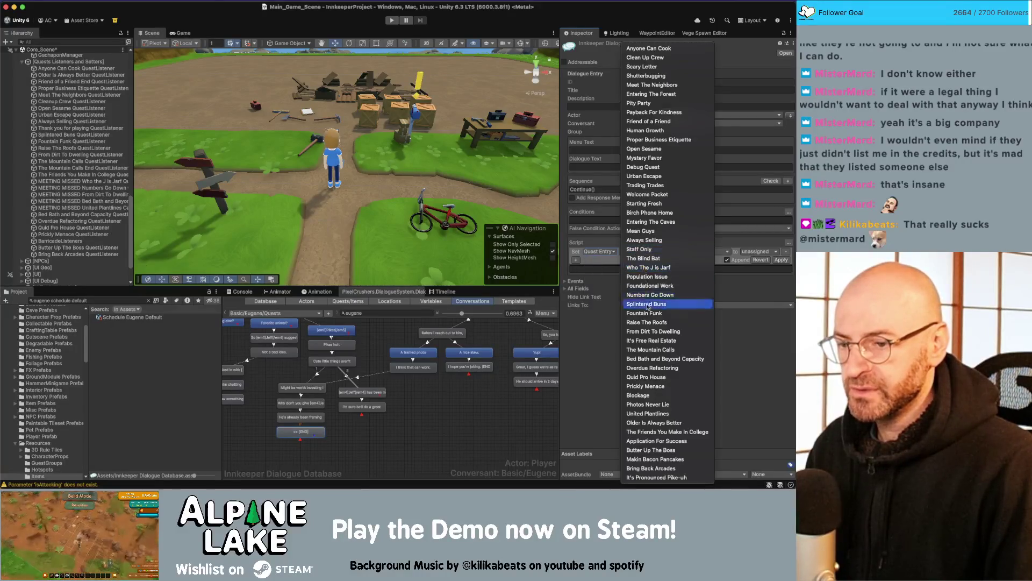
{"action": "left_click", "coordinate": [659, 450]}
{"action": "left_click", "coordinate": [703, 251]}
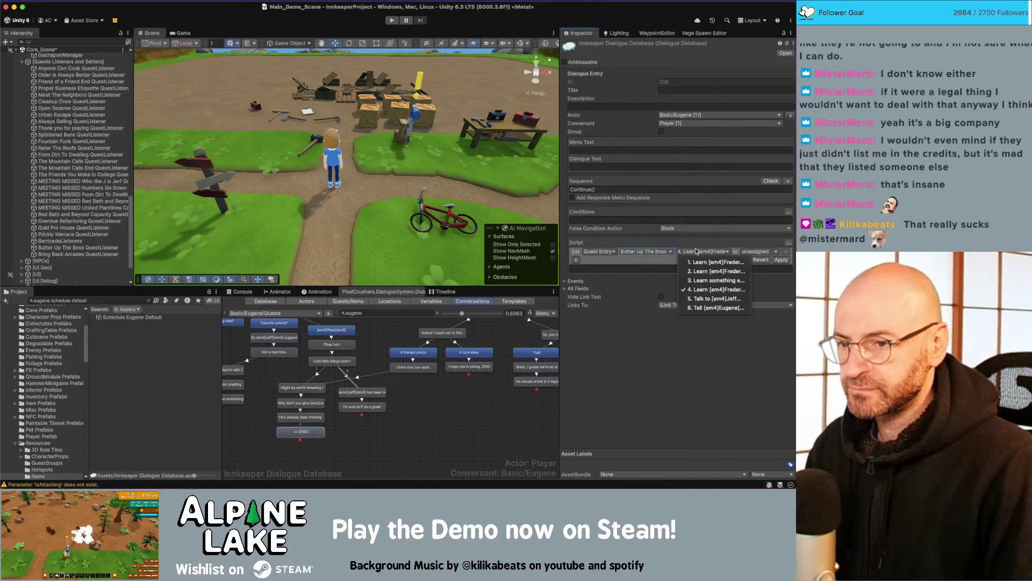
{"action": "left_click", "coordinate": [703, 299]}
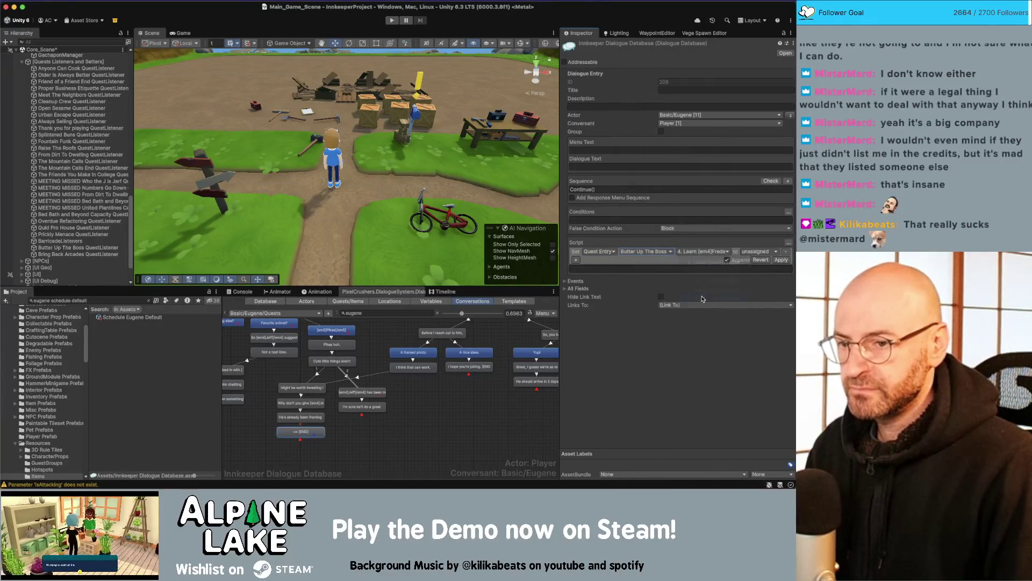
{"action": "left_click", "coordinate": [750, 252]}
{"action": "left_click", "coordinate": [758, 271]}
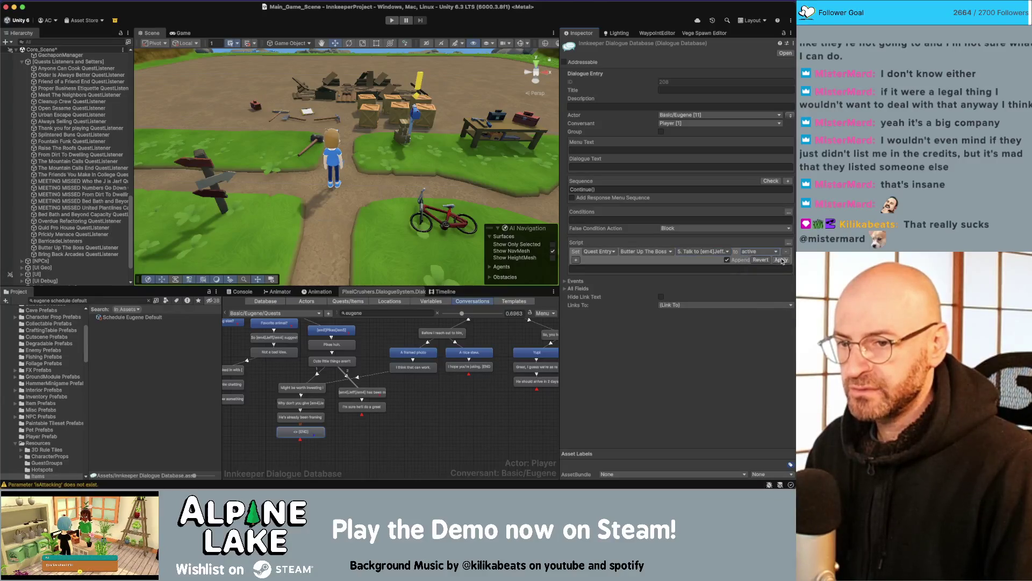
{"action": "left_click", "coordinate": [736, 259]}
{"action": "left_click", "coordinate": [468, 425]}
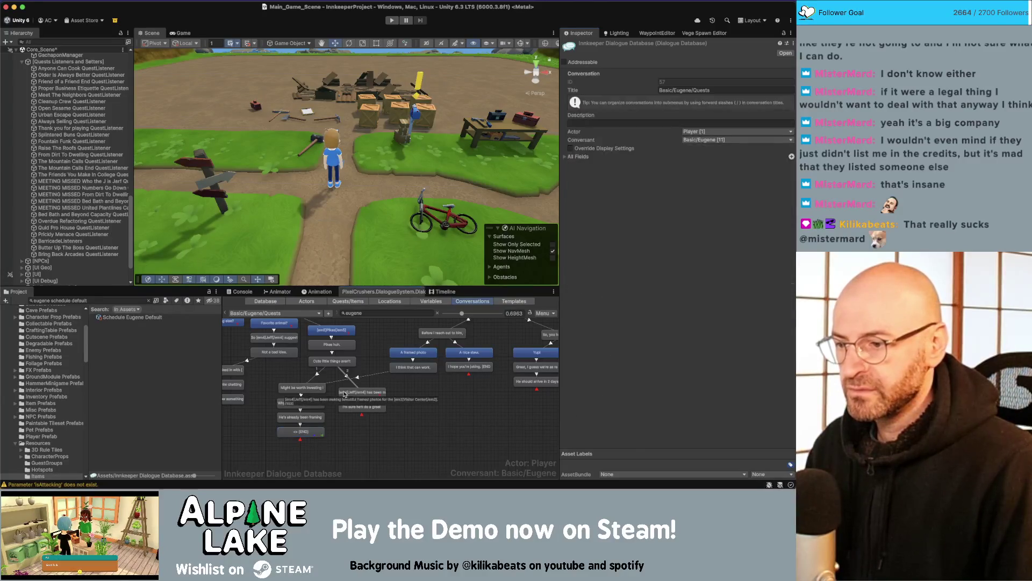
{"action": "scroll", "coordinate": [359, 350], "scroll_direction": "left", "scroll_amount": 1}
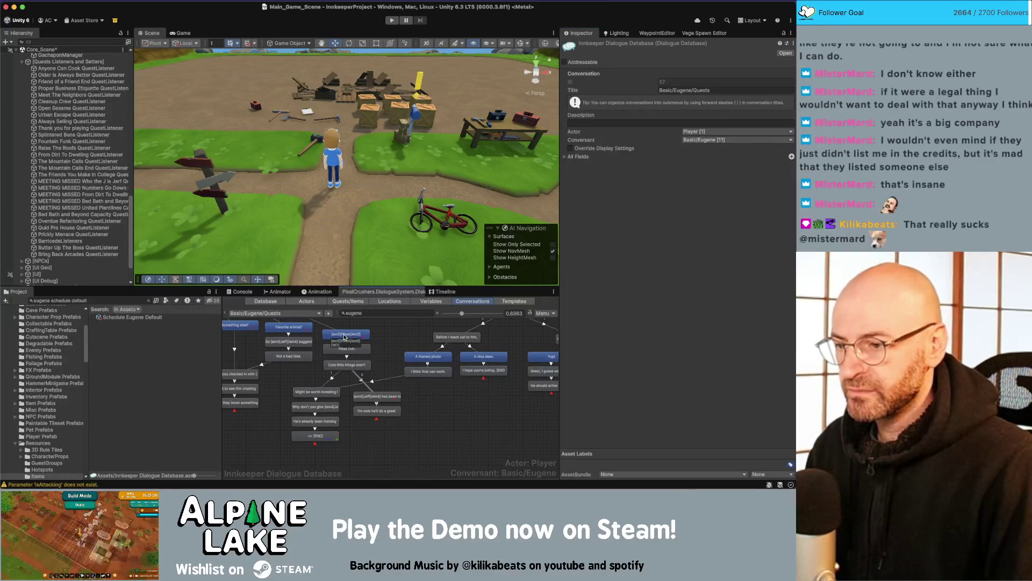
- Link 'I hope you're joking.' toward the 'A framed photo' node
{"action": "left_click", "coordinate": [377, 396]}
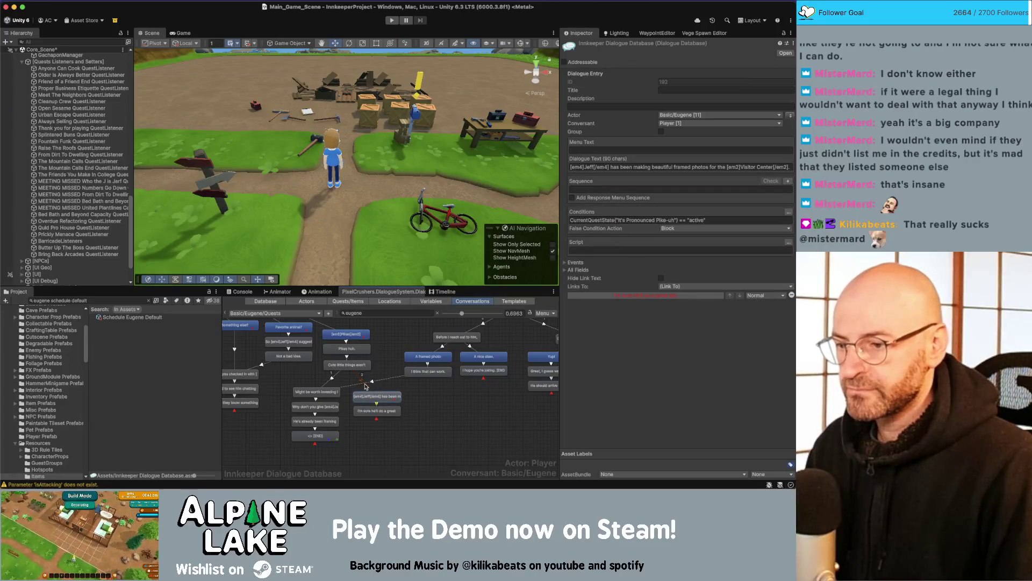
{"action": "scroll", "coordinate": [446, 397], "scroll_direction": "up", "scroll_amount": 1}
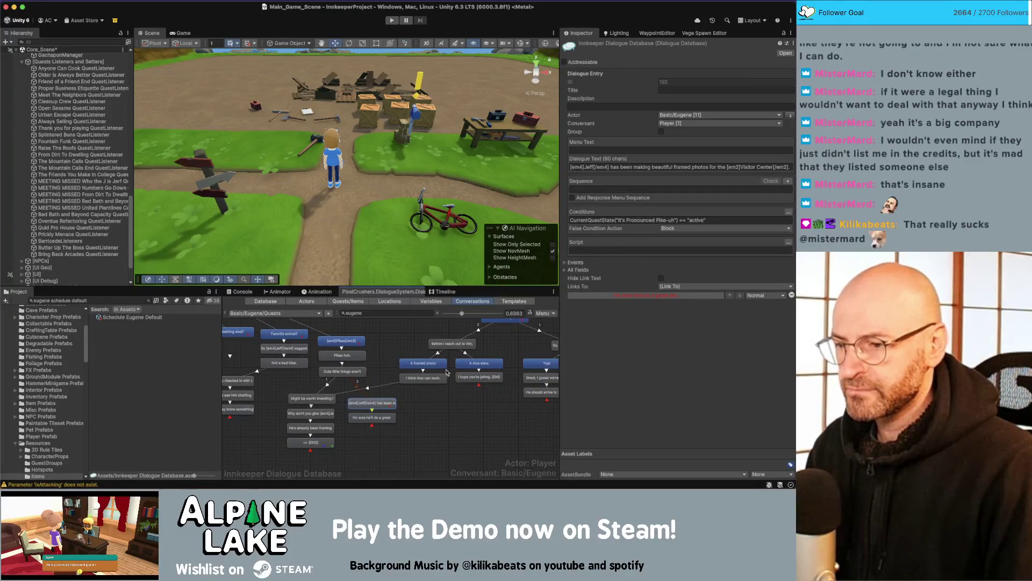
{"action": "left_click", "coordinate": [423, 378]}
{"action": "left_click", "coordinate": [472, 378]}
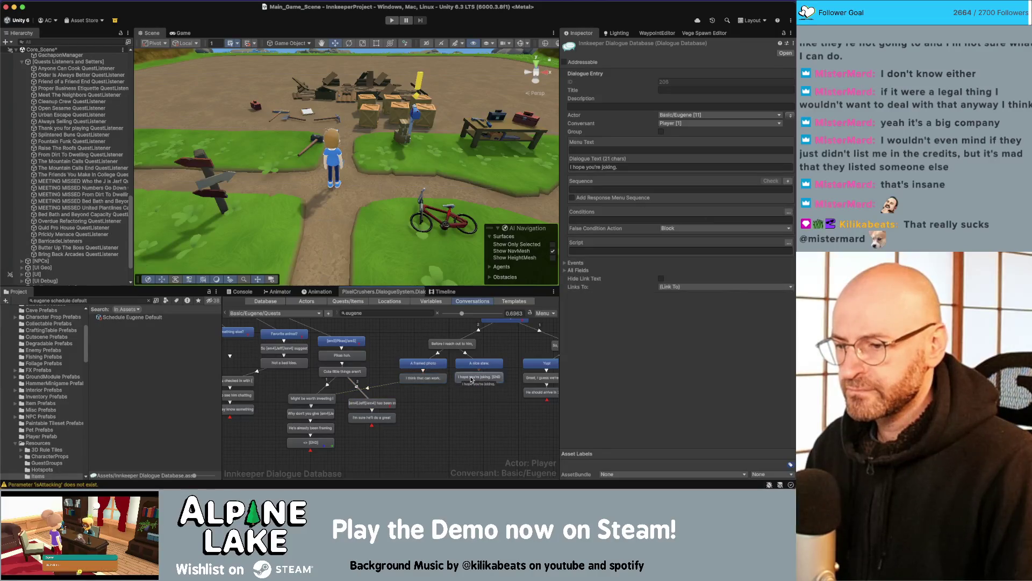
{"action": "right_click", "coordinate": [471, 380]}
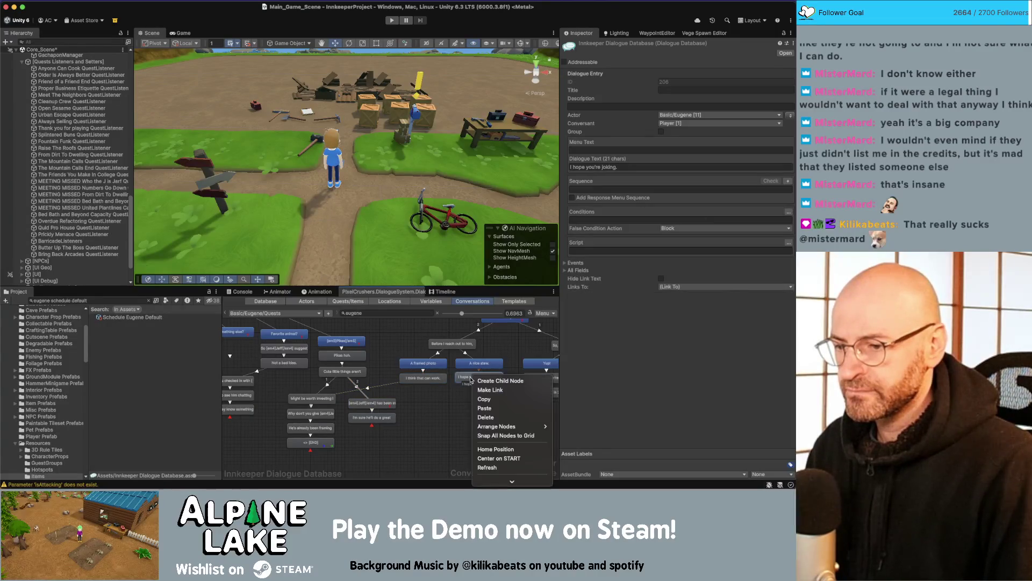
{"action": "left_click", "coordinate": [468, 381]}
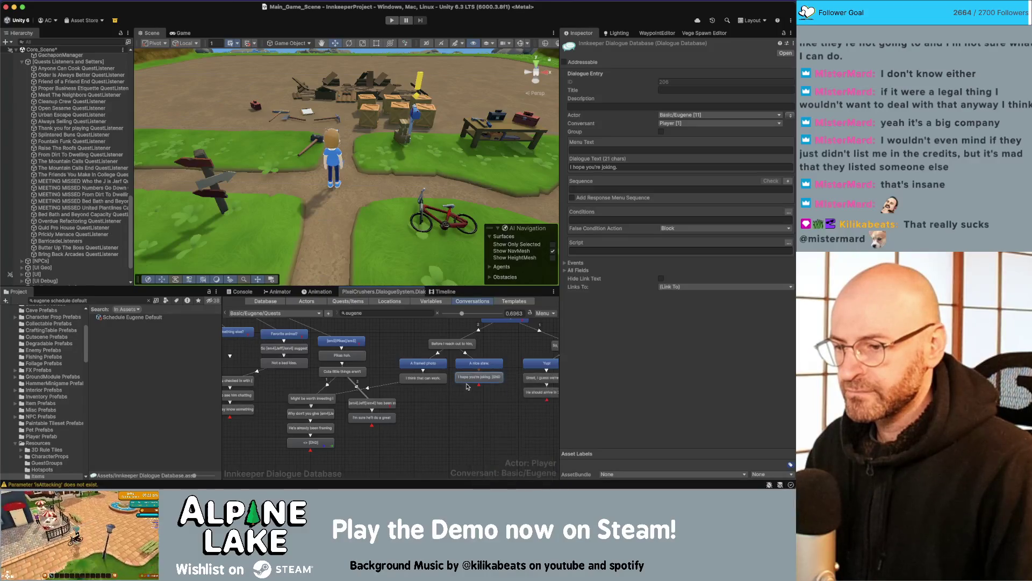
{"action": "right_click", "coordinate": [470, 380]}
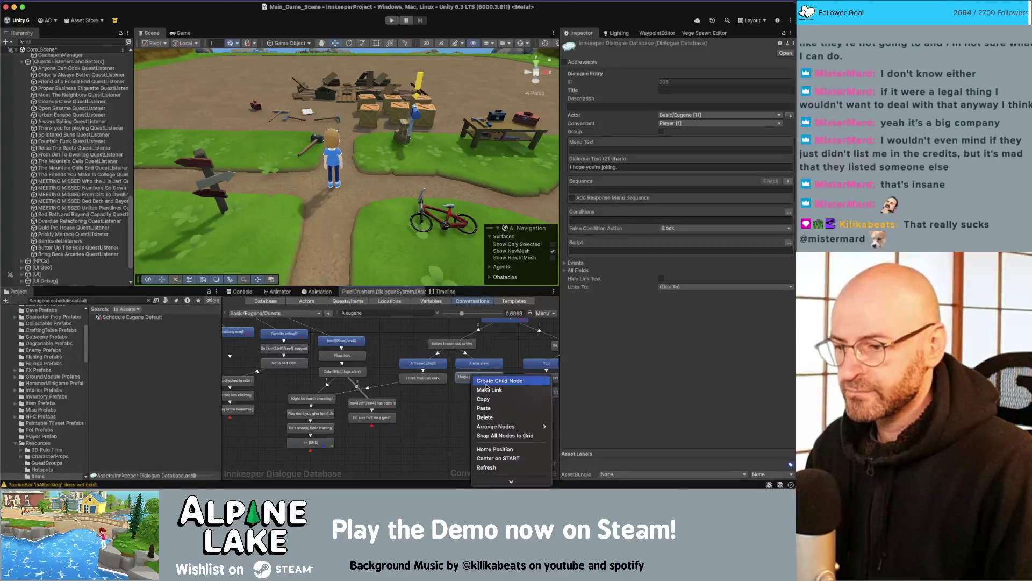
{"action": "left_click", "coordinate": [458, 372]}
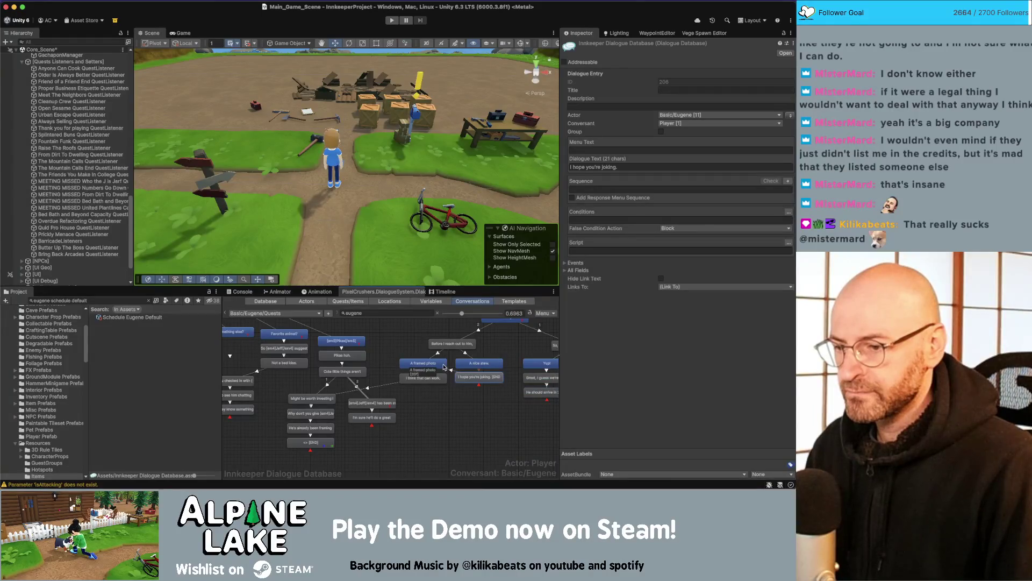
{"action": "left_click", "coordinate": [444, 366]}
- Move 'I hope you're joking.' lower, beneath 'A nice stew.'
{"action": "right_click", "coordinate": [471, 371]}
{"action": "left_click", "coordinate": [484, 391]}
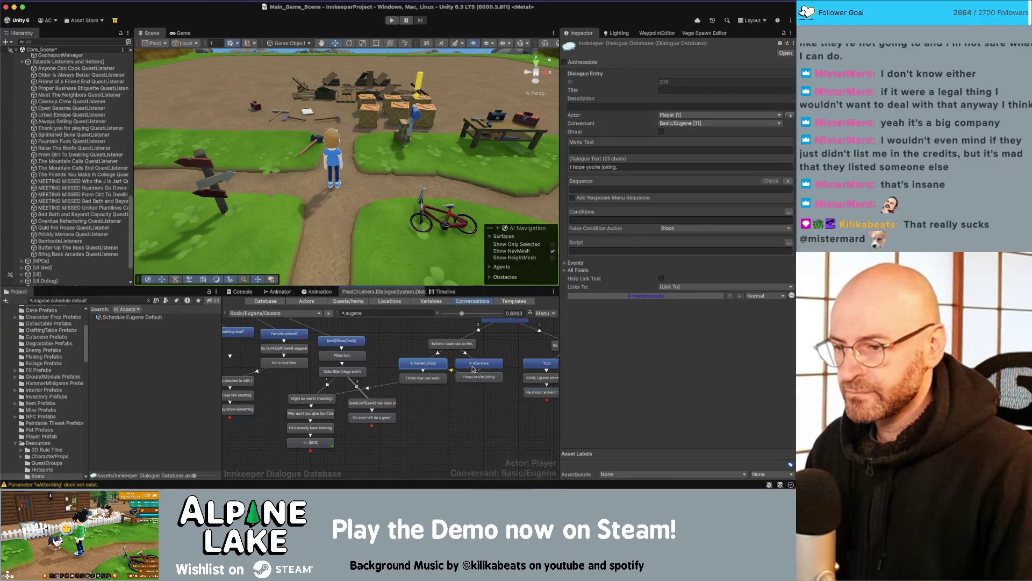
{"action": "left_click", "coordinate": [473, 366]}
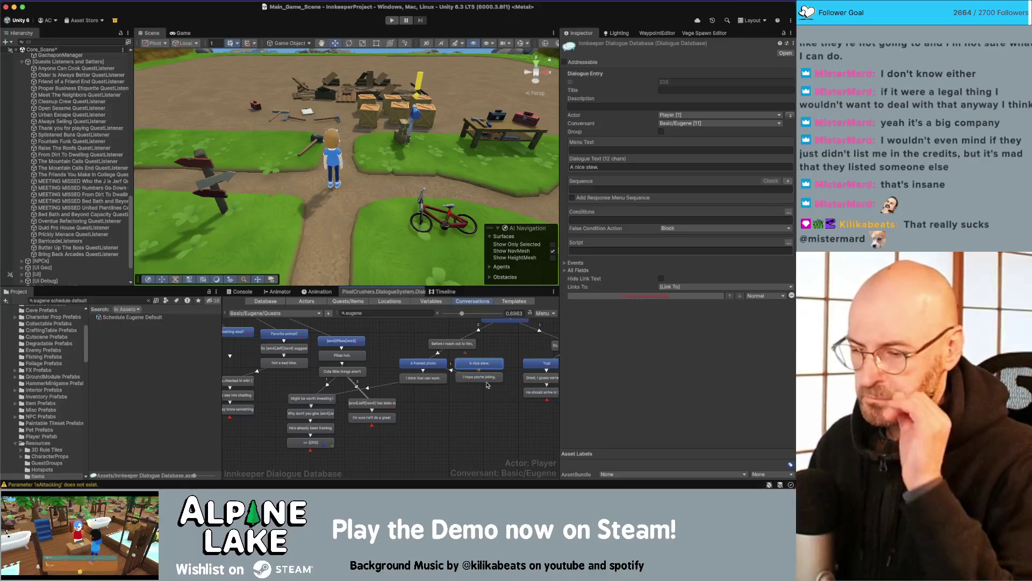
{"action": "left_click", "coordinate": [475, 378]}
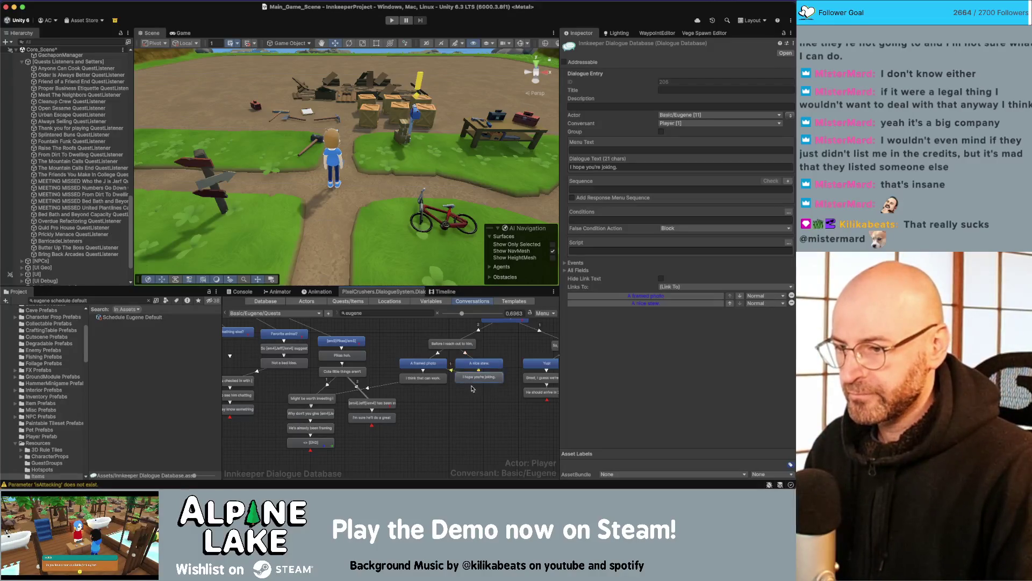
{"action": "left_click_drag", "start_coordinate": [474, 377], "coordinate": [479, 391]}
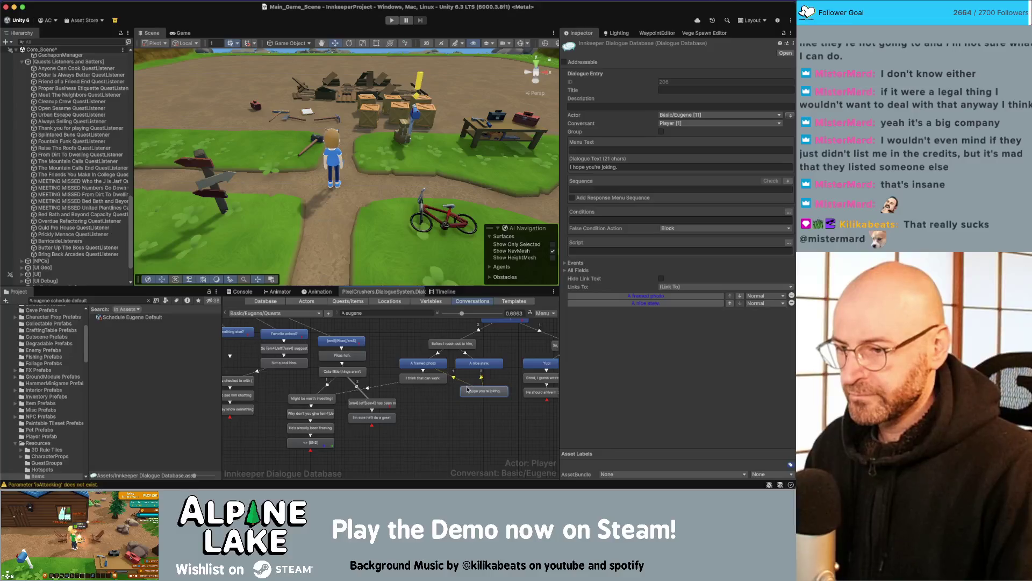
{"action": "left_click", "coordinate": [487, 381]}
- Delete the link from 'I think that can work.' and reposition 'I hope you're joking.'
{"action": "scroll", "coordinate": [487, 381], "scroll_direction": "up", "scroll_amount": 3}
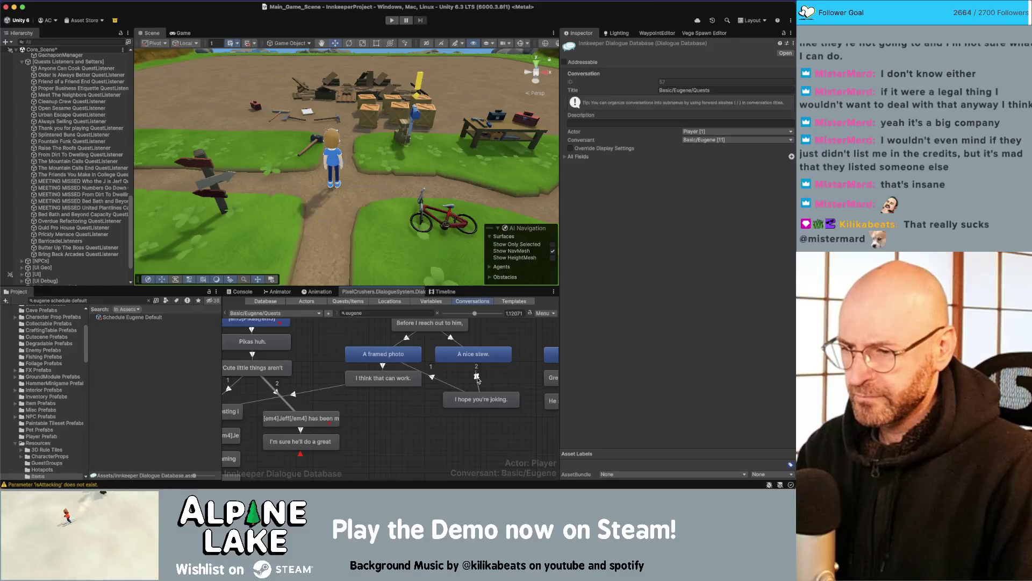
{"action": "left_click", "coordinate": [477, 377]}
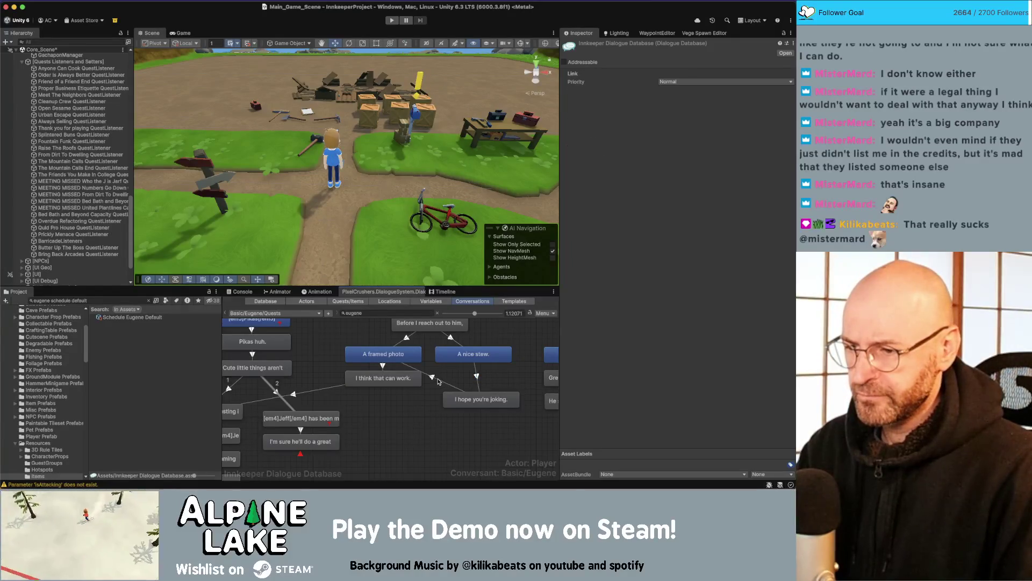
{"action": "key", "text": "Delete"}
{"action": "left_click", "coordinate": [452, 383]}
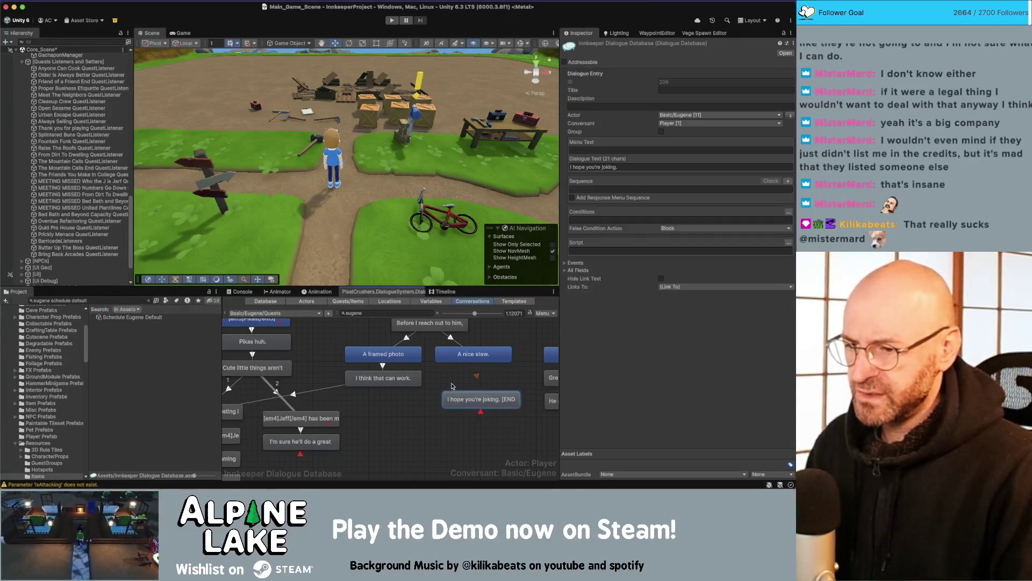
{"action": "left_click_drag", "start_coordinate": [452, 384], "coordinate": [450, 378]}
{"action": "scroll", "coordinate": [437, 430], "scroll_direction": "up", "scroll_amount": 2}
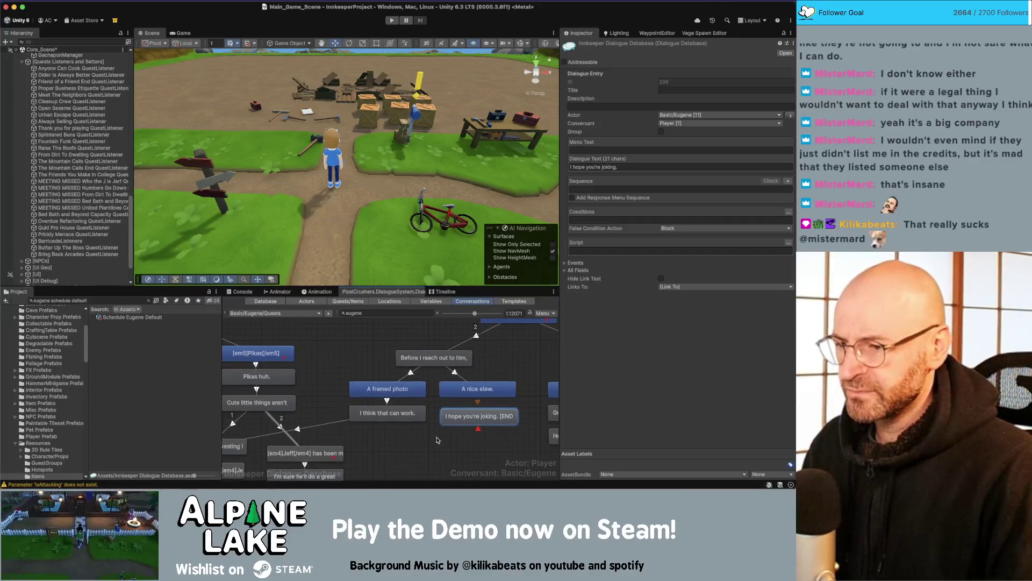
{"action": "mouse_move", "coordinate": [437, 438]}
{"action": "left_mouse_down"}
{"action": "mouse_move", "coordinate": [420, 416]}
{"action": "mouse_move", "coordinate": [422, 425]}
{"action": "left_mouse_up"}
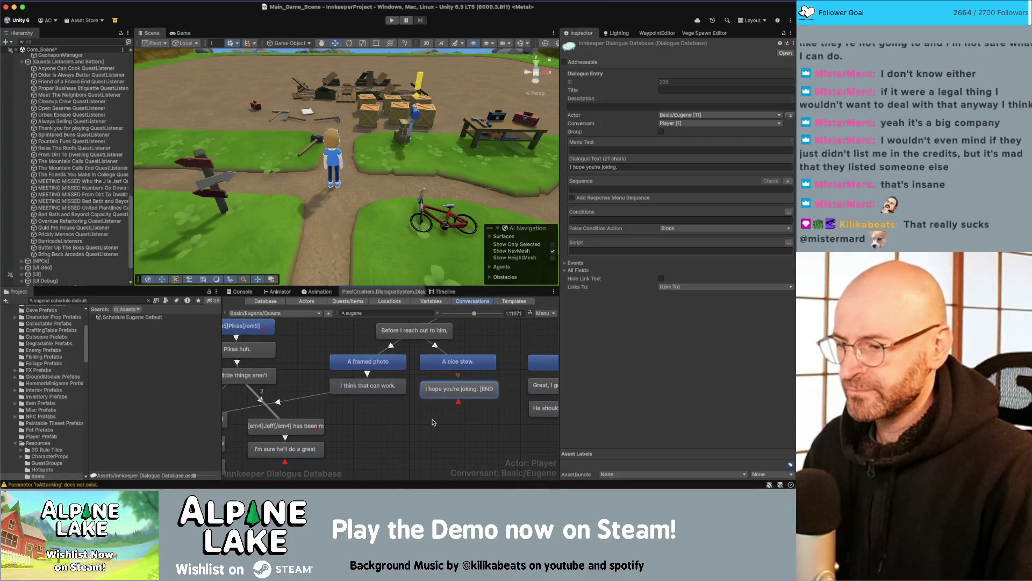
{"action": "right_click", "coordinate": [449, 388]}
- Link 'I hope you're joking.' back to 'A framed photo'
{"action": "left_click", "coordinate": [463, 390]}
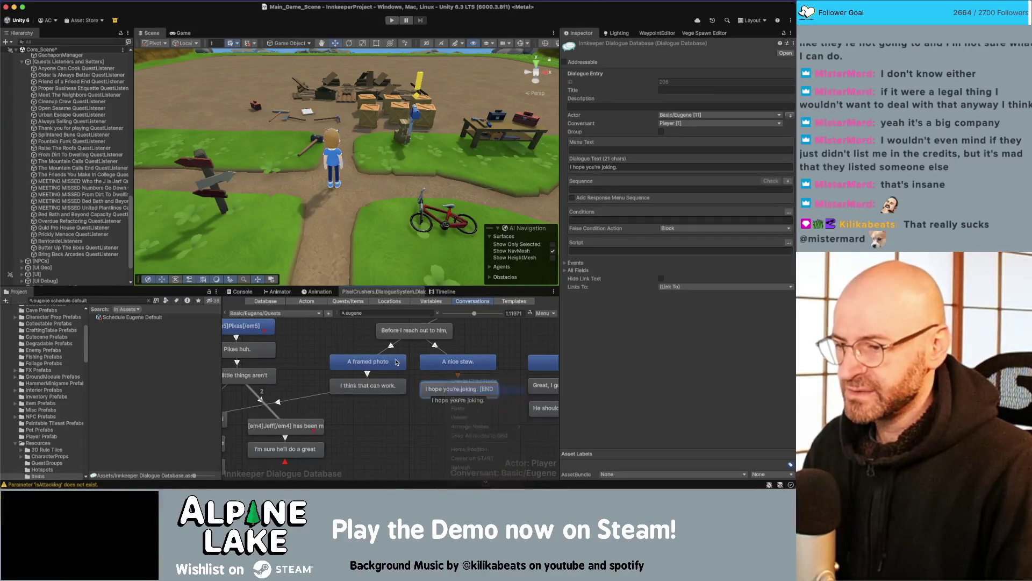
{"action": "left_click", "coordinate": [368, 362]}
{"action": "left_click", "coordinate": [403, 419]}
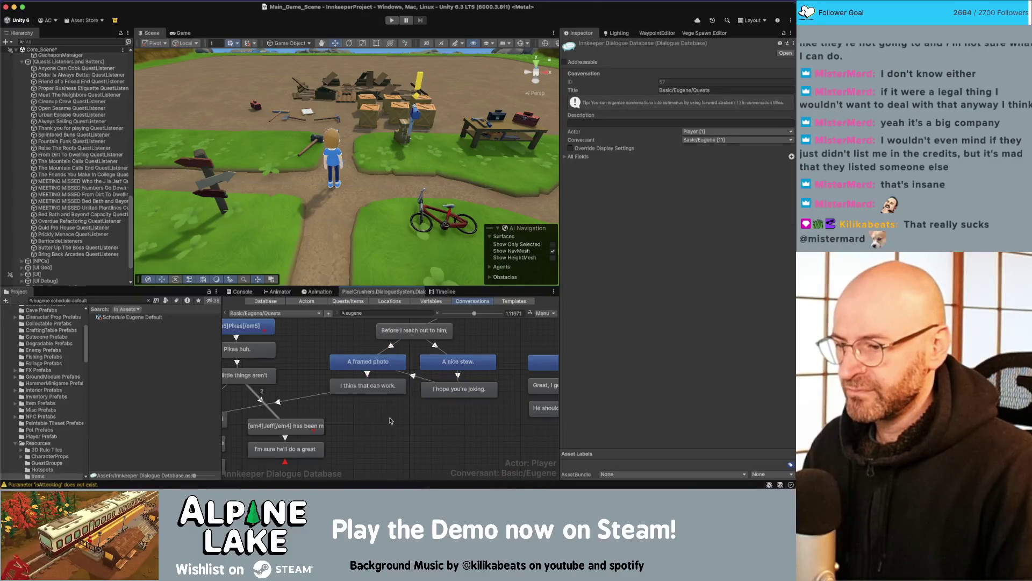
- Change the two options to 'A framed photo?' and 'A nice stew?'
{"action": "left_click", "coordinate": [371, 362]}
{"action": "left_click", "coordinate": [631, 167]}
{"action": "left_click", "coordinate": [630, 167]}
{"action": "type", "text": "?"}
{"action": "left_click", "coordinate": [458, 362]}
{"action": "left_click", "coordinate": [606, 167]}
{"action": "left_click", "coordinate": [607, 167]}
{"action": "key", "text": "BackSpace"}
{"action": "type", "text": "?"}
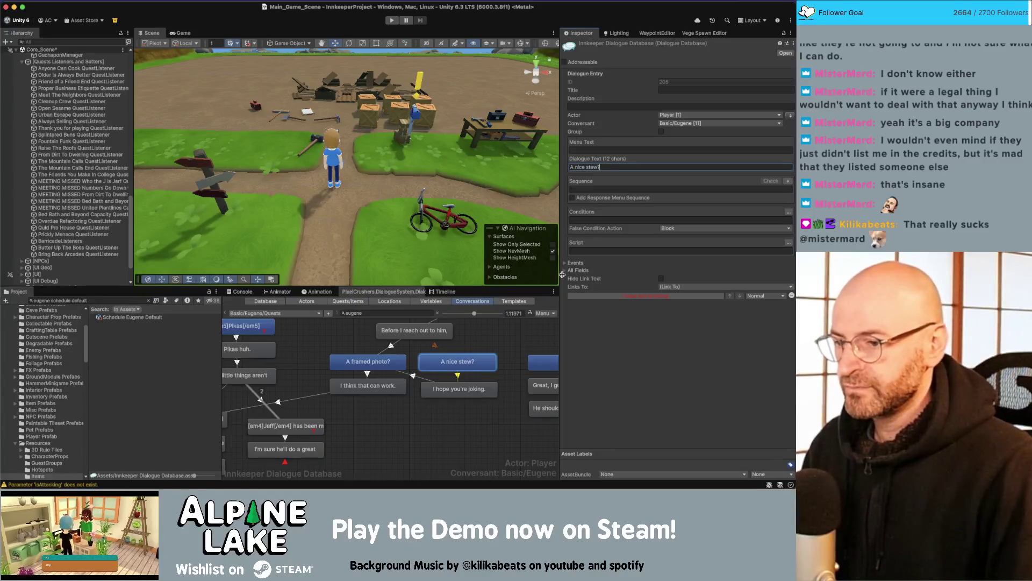
{"action": "left_click", "coordinate": [481, 419]}
- Move the 'A framed photo?' branch lower in the graph
{"action": "left_click_drag", "start_coordinate": [376, 372], "coordinate": [376, 373]}
{"action": "left_click", "coordinate": [461, 390]}
{"action": "left_click", "coordinate": [430, 419]}
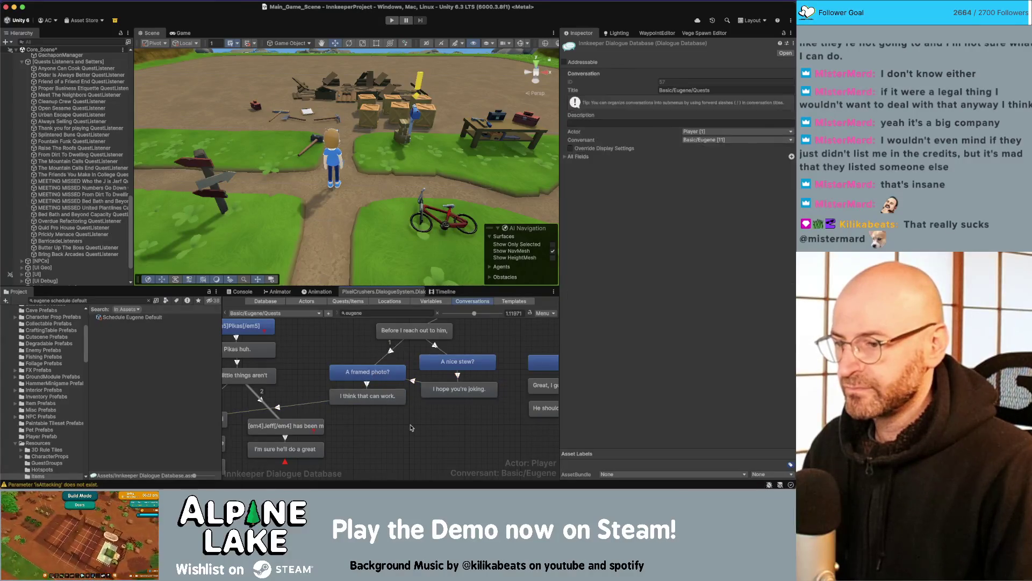
{"action": "scroll", "coordinate": [419, 420], "scroll_direction": "down", "scroll_amount": 2}
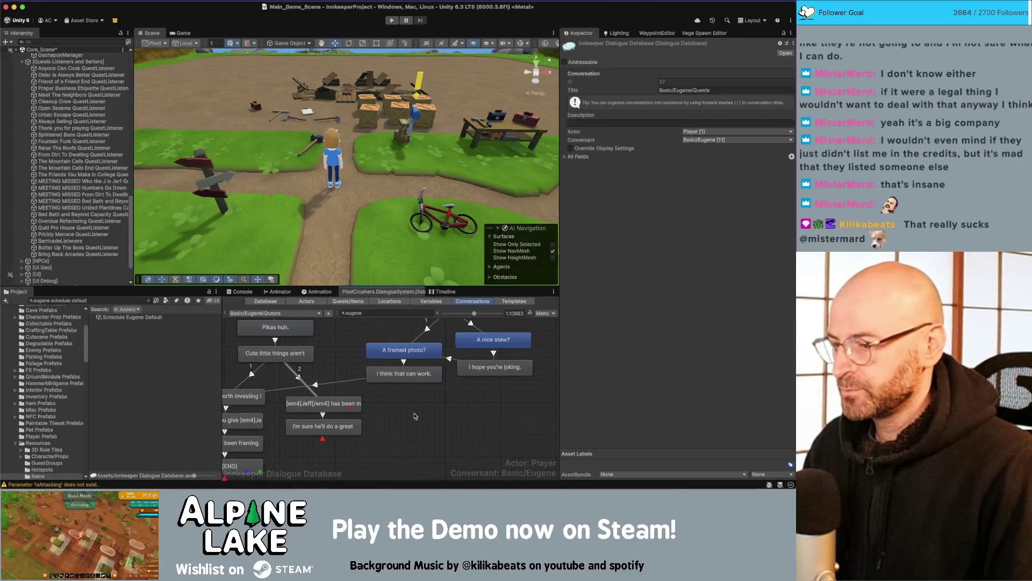
{"action": "scroll", "coordinate": [444, 403], "scroll_direction": "left", "scroll_amount": 3}
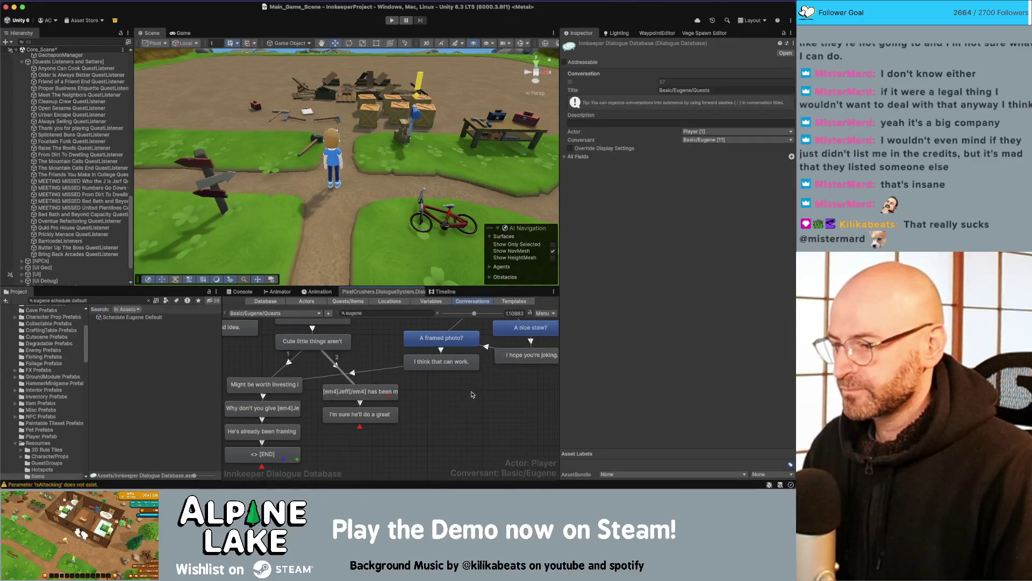
{"action": "scroll", "coordinate": [470, 395], "scroll_direction": "down", "scroll_amount": 2}
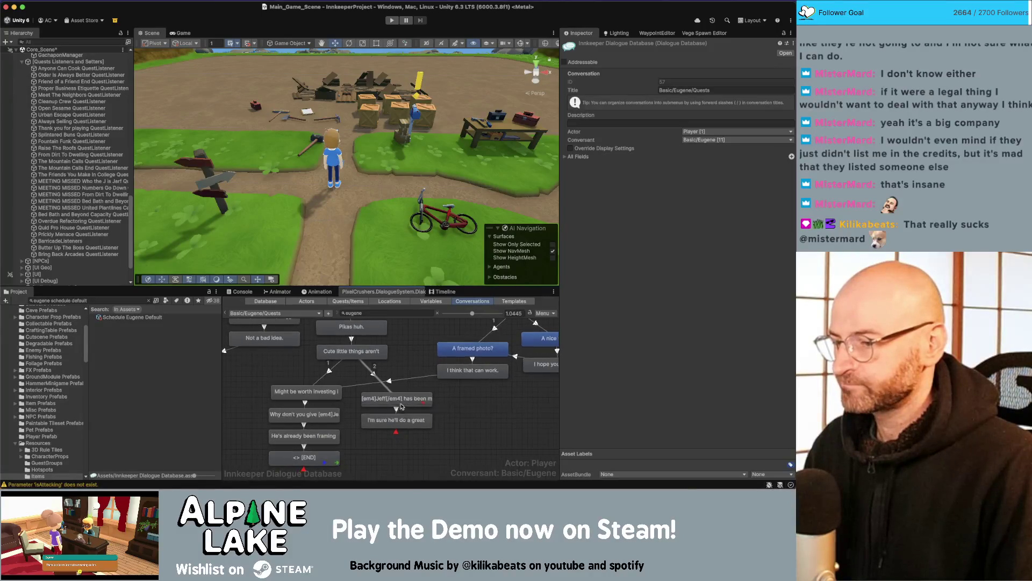
{"action": "scroll", "coordinate": [474, 407], "scroll_direction": "down", "scroll_amount": 1}
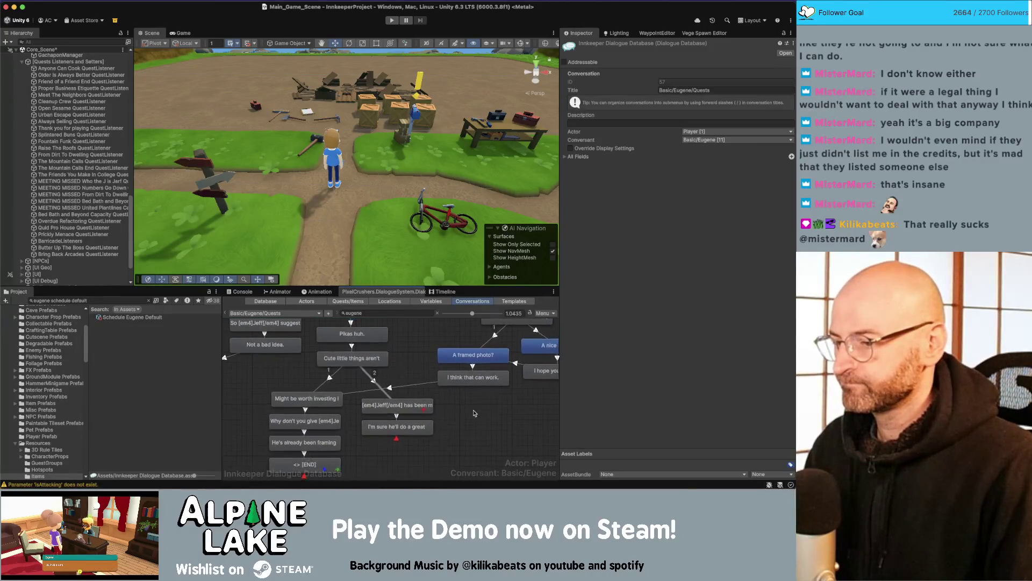
{"action": "scroll", "coordinate": [371, 434], "scroll_direction": "down", "scroll_amount": 2}
{"action": "left_click_drag", "start_coordinate": [330, 440], "coordinate": [319, 451]}
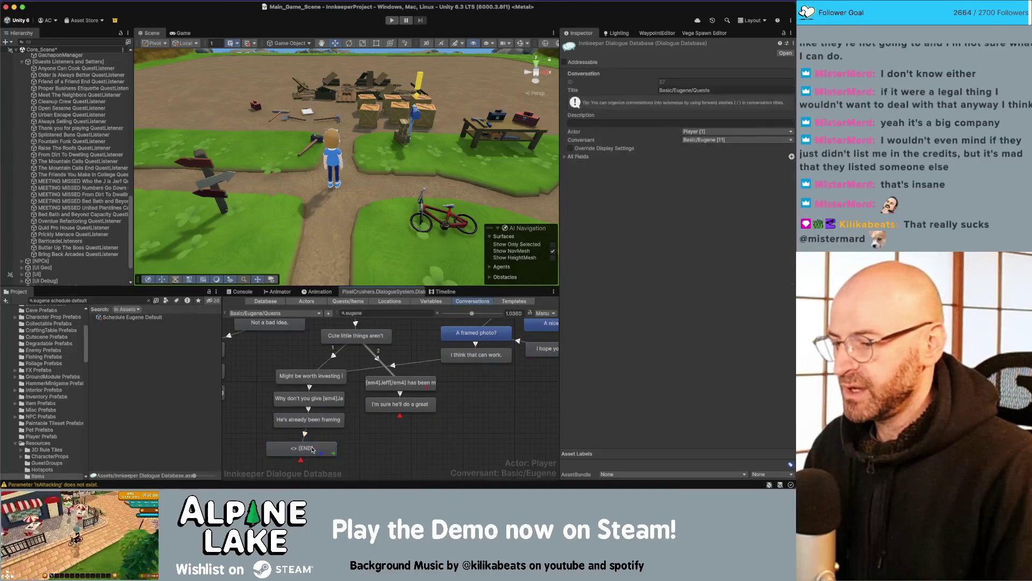
- Add a Butter Up The Boss quest-entry condition to the [END] entry
{"action": "left_click", "coordinate": [787, 212]}
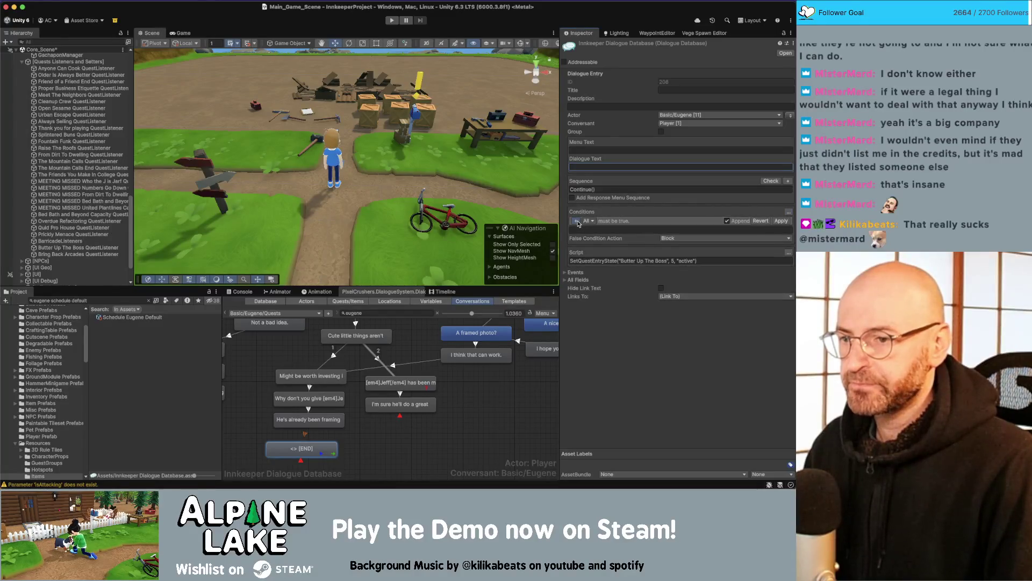
{"action": "left_click", "coordinate": [577, 221]}
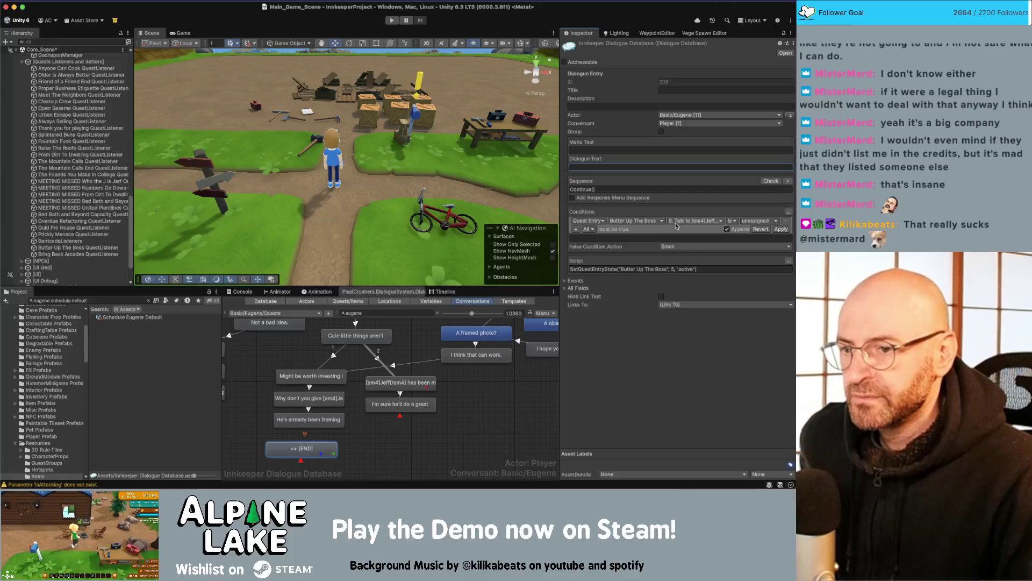
{"action": "left_click", "coordinate": [758, 221]}
{"action": "left_click", "coordinate": [762, 224]}
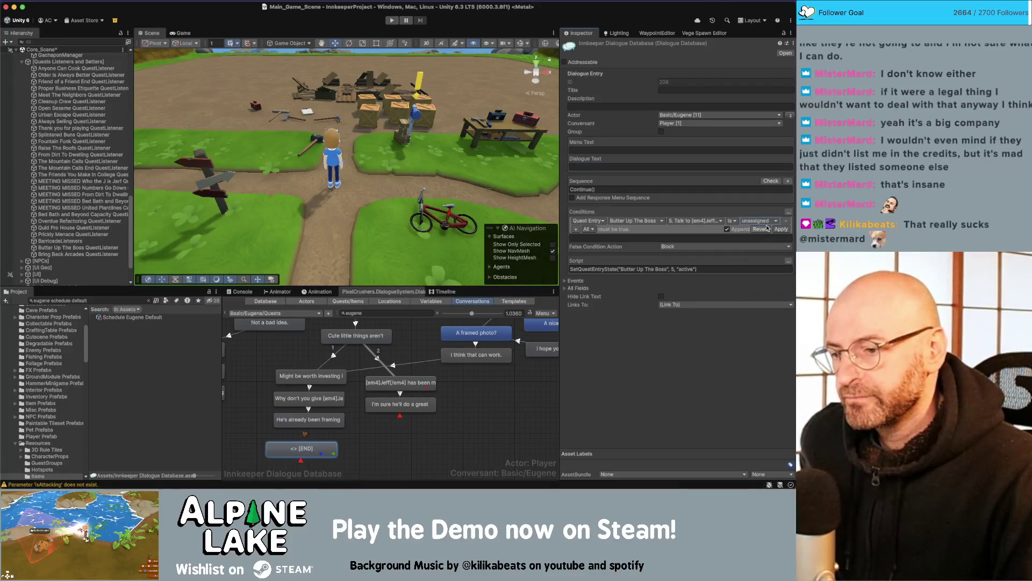
{"action": "left_click", "coordinate": [780, 230]}
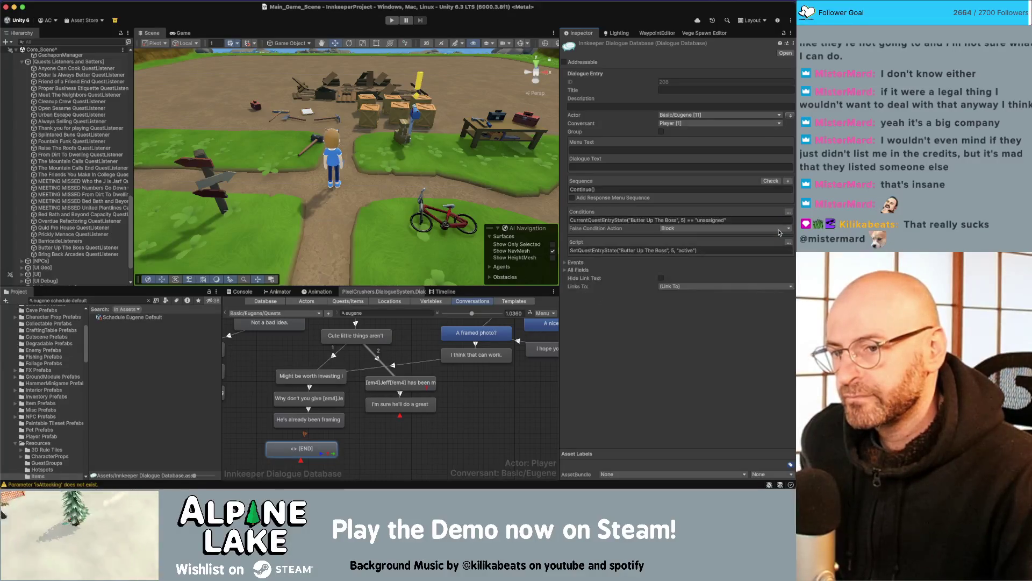
- Set the [END] entry's False Condition Action to Passthrough and nudge the node
{"action": "left_click", "coordinate": [385, 458]}
{"action": "left_click", "coordinate": [316, 451]}
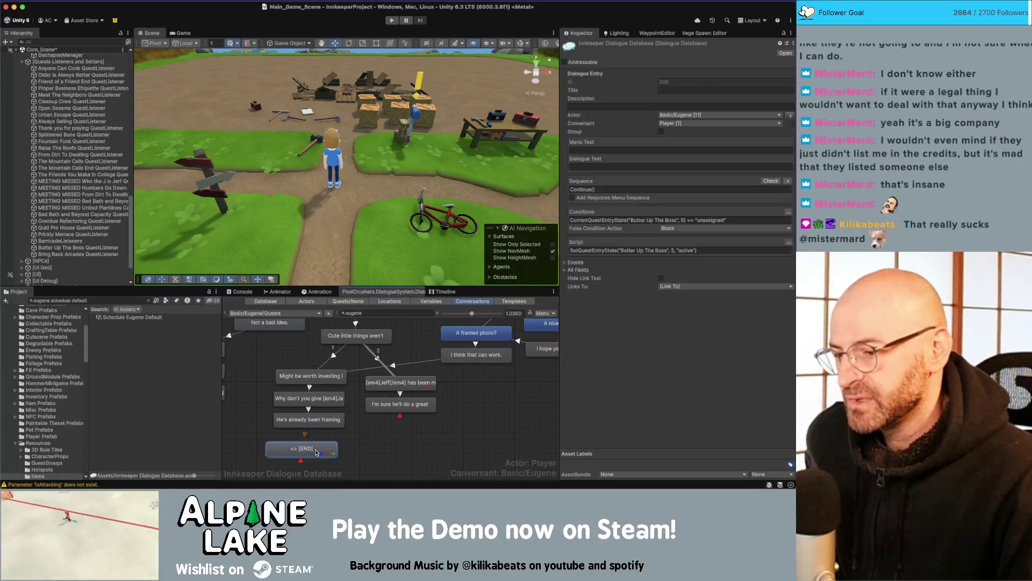
{"action": "left_click", "coordinate": [692, 228]}
{"action": "left_click", "coordinate": [692, 248]}
{"action": "left_click", "coordinate": [352, 461]}
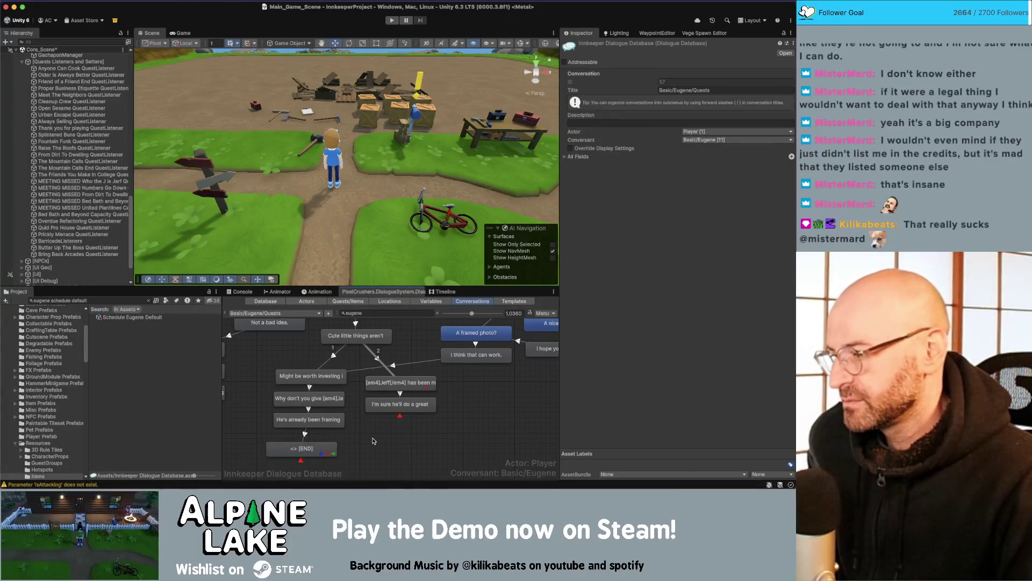
{"action": "left_click_drag", "start_coordinate": [310, 452], "coordinate": [315, 446]}
- Review the framing and Jeff response nodes, then bring up the 'So, you have a room ready' line
{"action": "left_click", "coordinate": [322, 459]}
{"action": "left_click", "coordinate": [318, 422]}
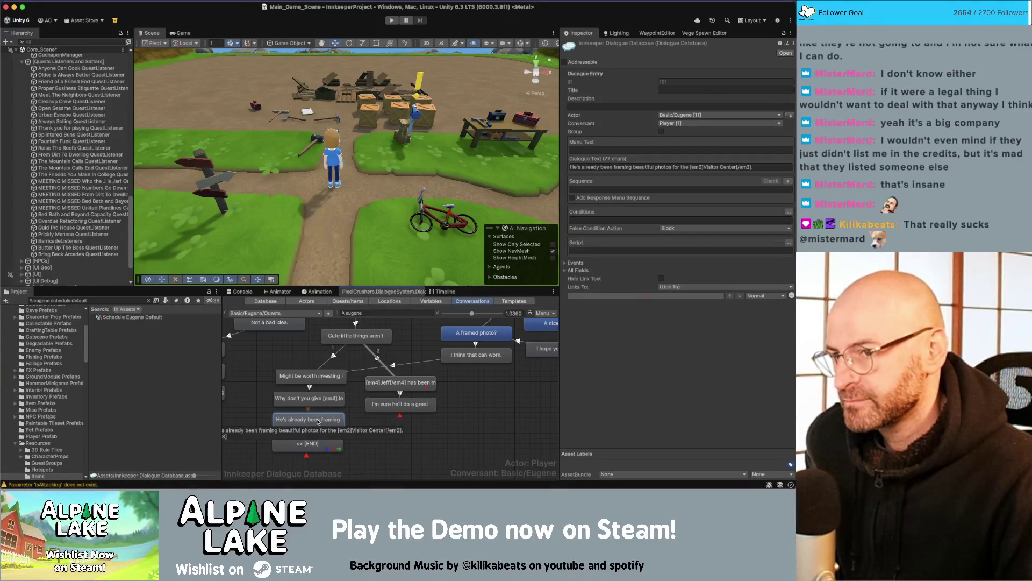
{"action": "left_click", "coordinate": [318, 442]}
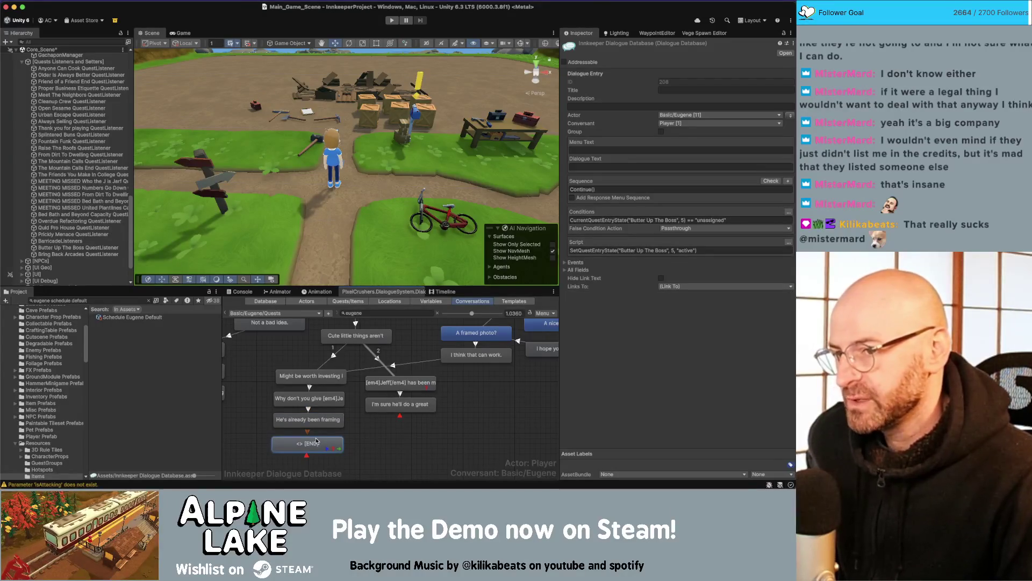
{"action": "left_click", "coordinate": [391, 381]}
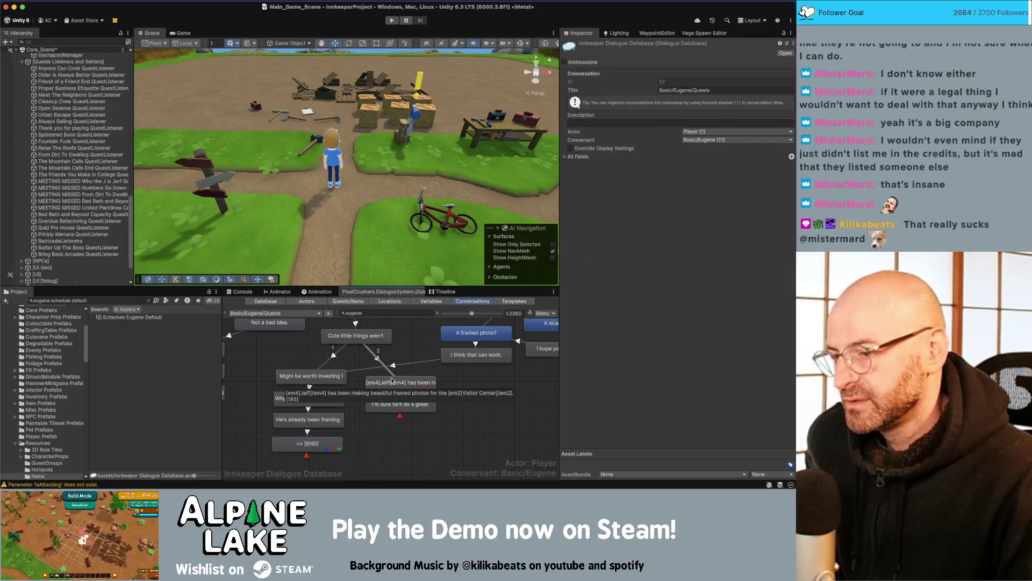
{"action": "left_click", "coordinate": [480, 408]}
{"action": "scroll", "coordinate": [481, 408], "scroll_direction": "right", "scroll_amount": 5}
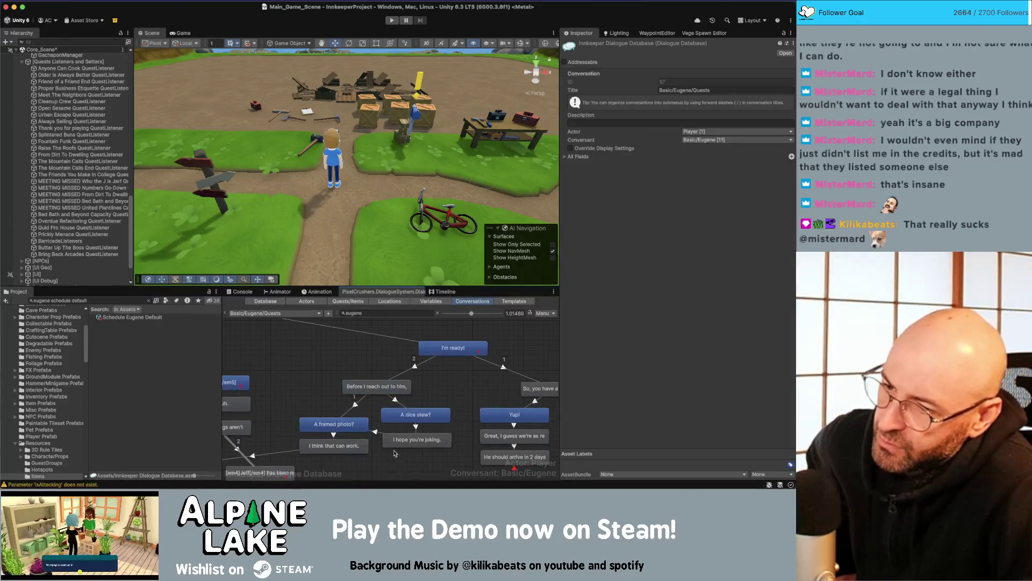
{"action": "scroll", "coordinate": [446, 362], "scroll_direction": "right", "scroll_amount": 4}
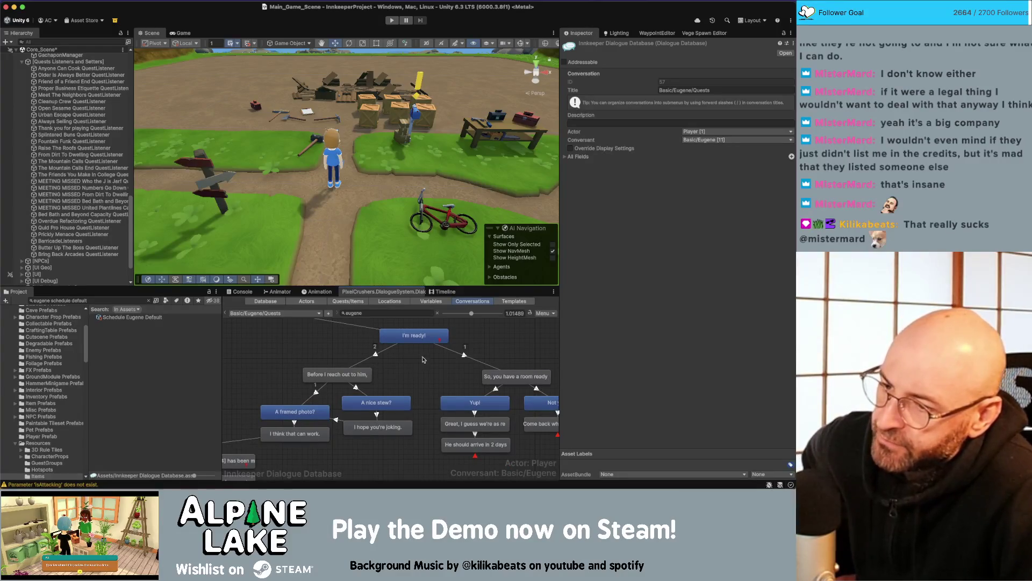
{"action": "scroll", "coordinate": [422, 360], "scroll_direction": "down", "scroll_amount": 3}
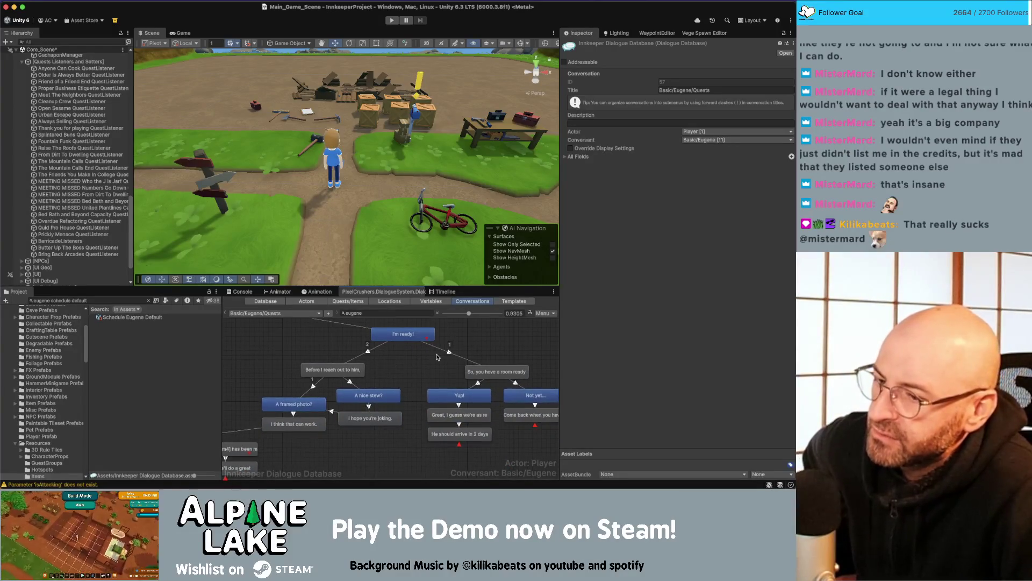
{"action": "left_click", "coordinate": [406, 339]}
{"action": "left_click", "coordinate": [478, 372]}
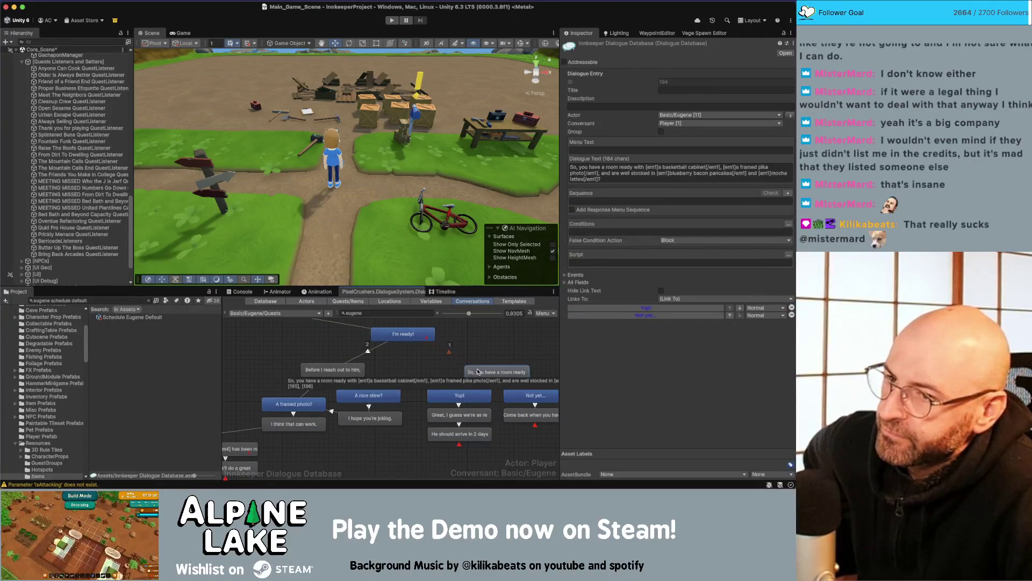
- On the 'Before I reach out to him,' line, add the condition Butter Up The Boss entry 5 is unassigned
{"action": "left_click", "coordinate": [346, 371]}
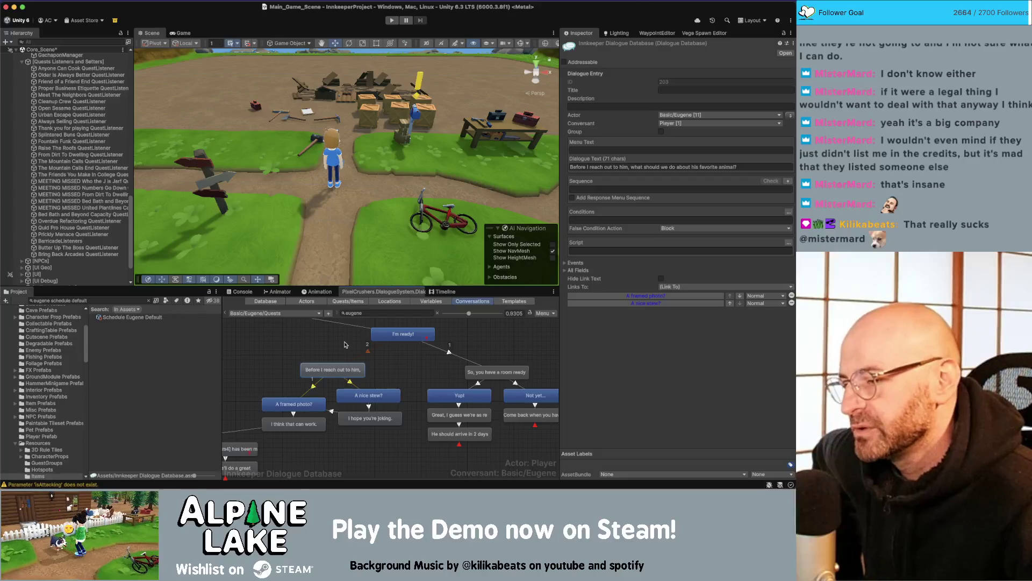
{"action": "left_click", "coordinate": [326, 345]}
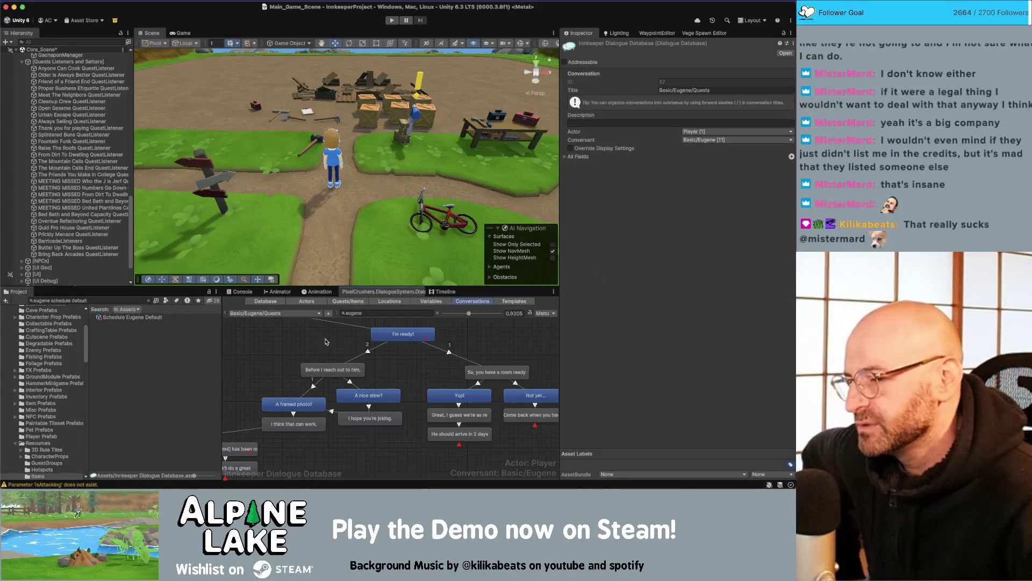
{"action": "left_click", "coordinate": [339, 370]}
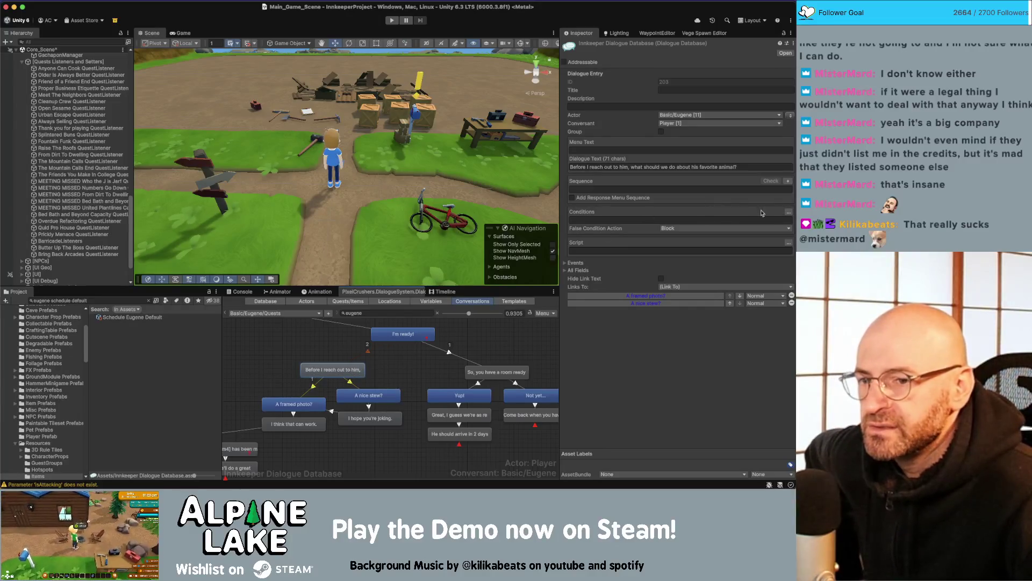
{"action": "left_click", "coordinate": [789, 212]}
{"action": "left_click", "coordinate": [578, 221]}
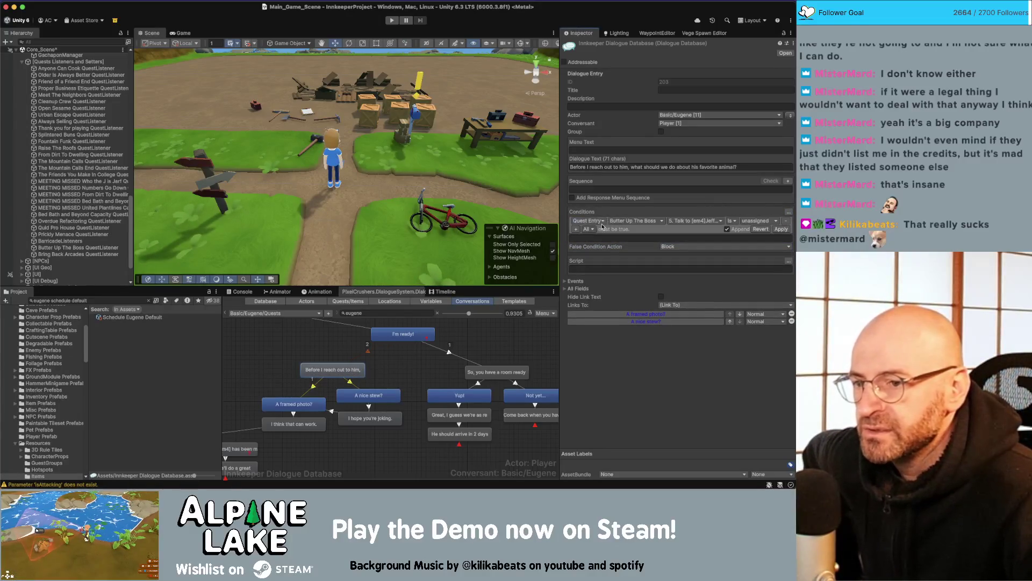
{"action": "left_click", "coordinate": [747, 221]}
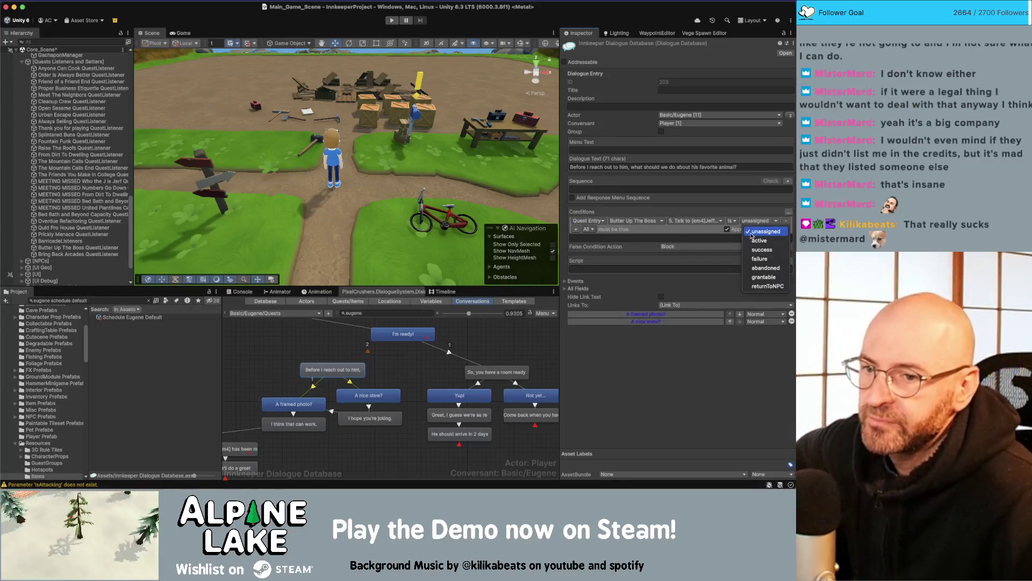
{"action": "left_click", "coordinate": [752, 233]}
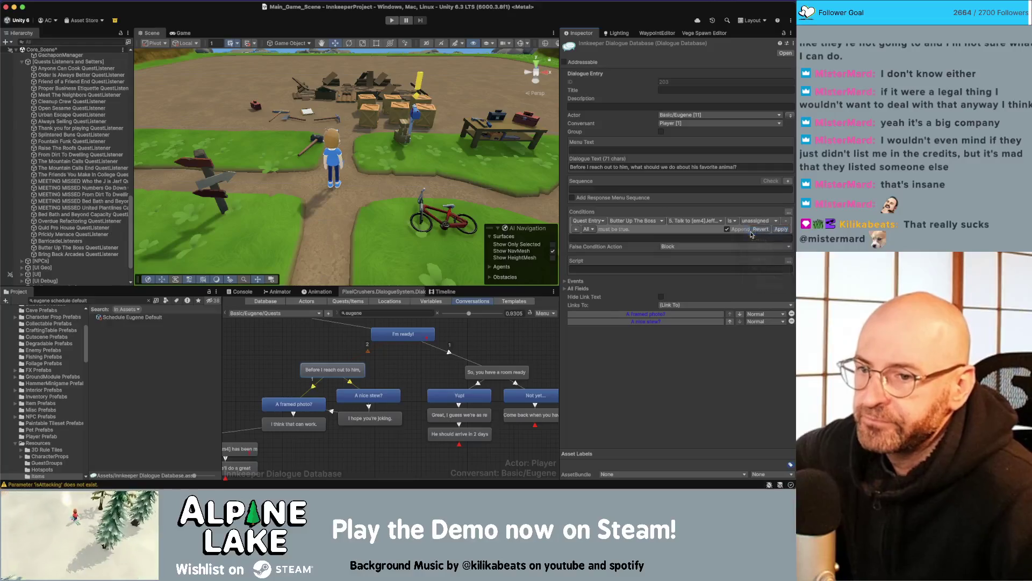
- Add a second condition, It's Pronounced Pike-uh quest unassigned, and apply both conditions
{"action": "left_click", "coordinate": [575, 230]}
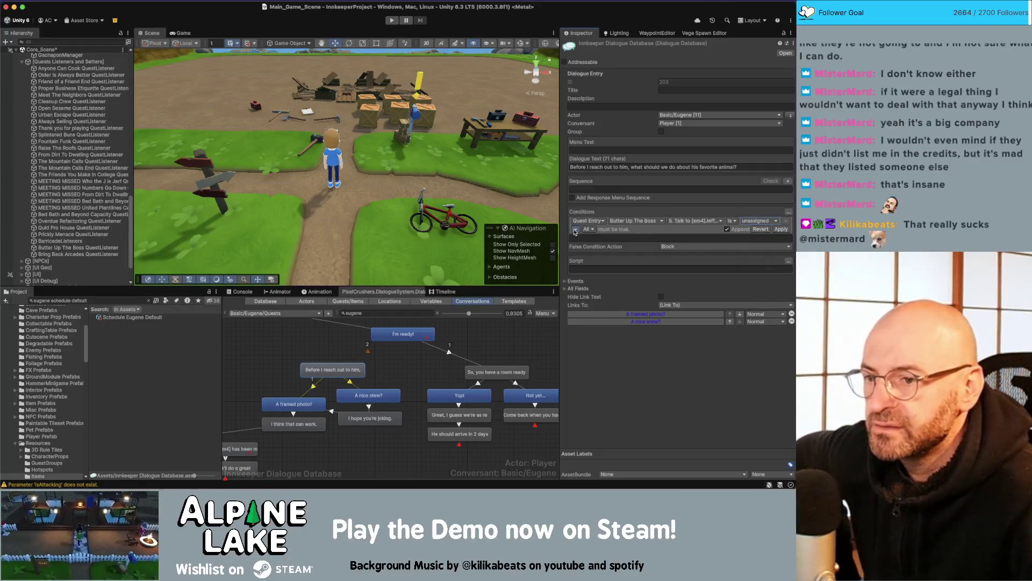
{"action": "left_click", "coordinate": [589, 230]}
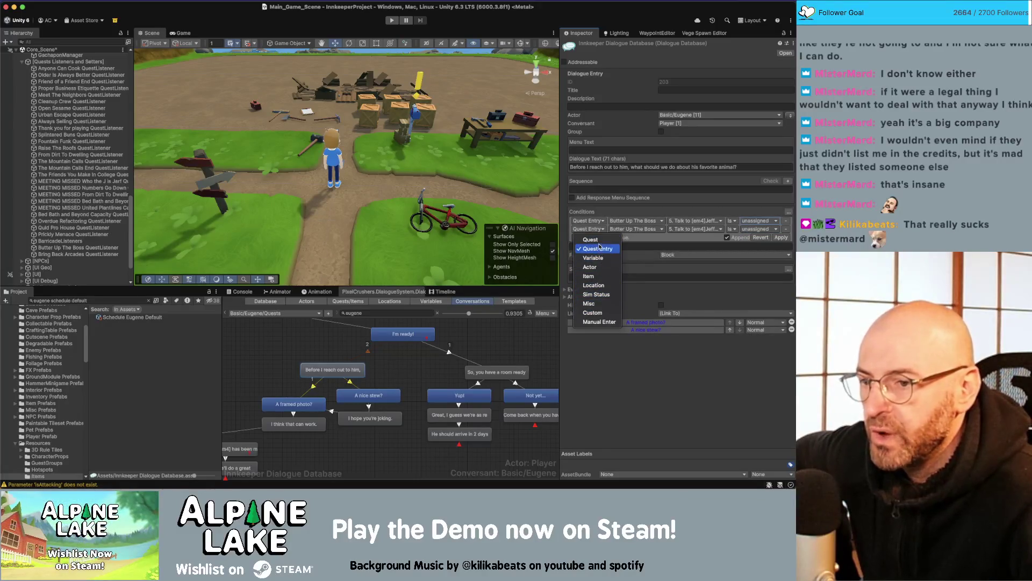
{"action": "left_click", "coordinate": [590, 239]}
{"action": "left_click", "coordinate": [622, 230]}
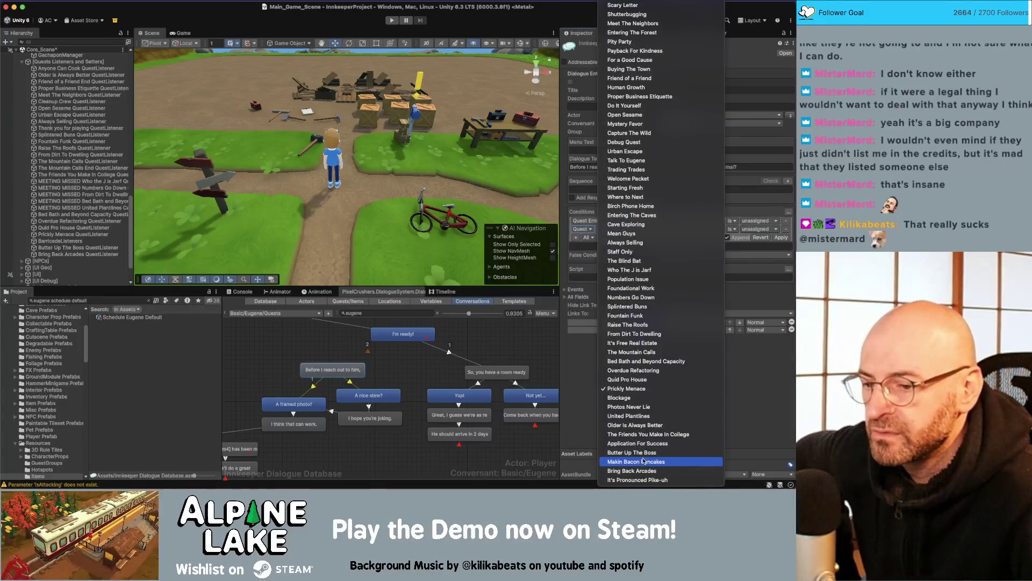
{"action": "left_click", "coordinate": [637, 476]}
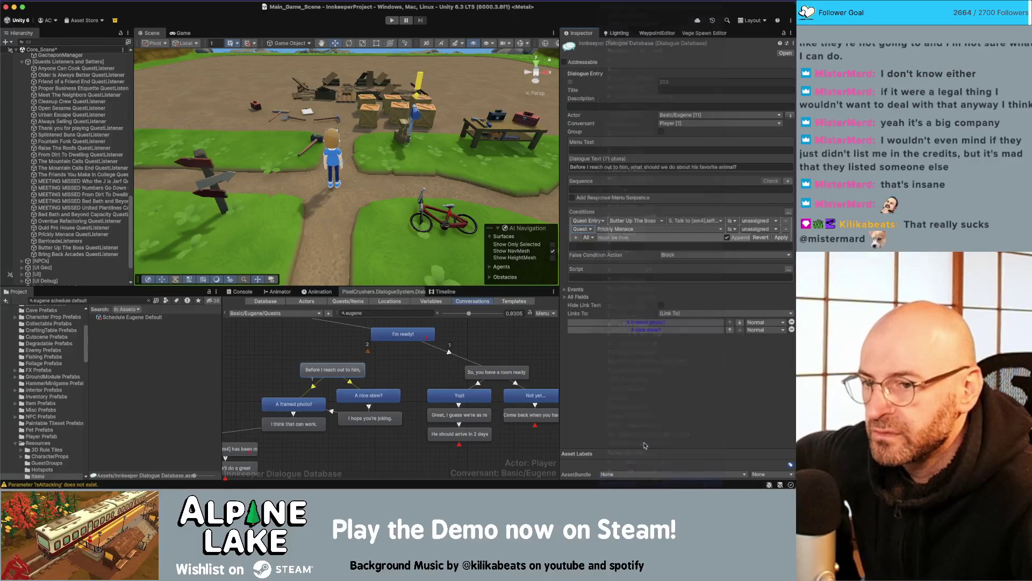
{"action": "left_click", "coordinate": [756, 229]}
{"action": "left_click", "coordinate": [761, 240]}
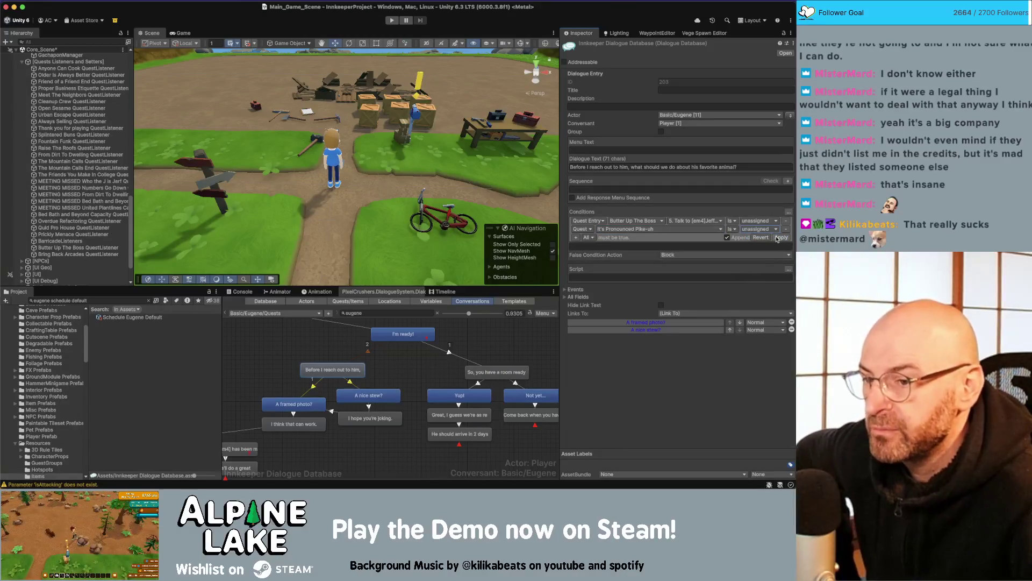
{"action": "left_click", "coordinate": [780, 238]}
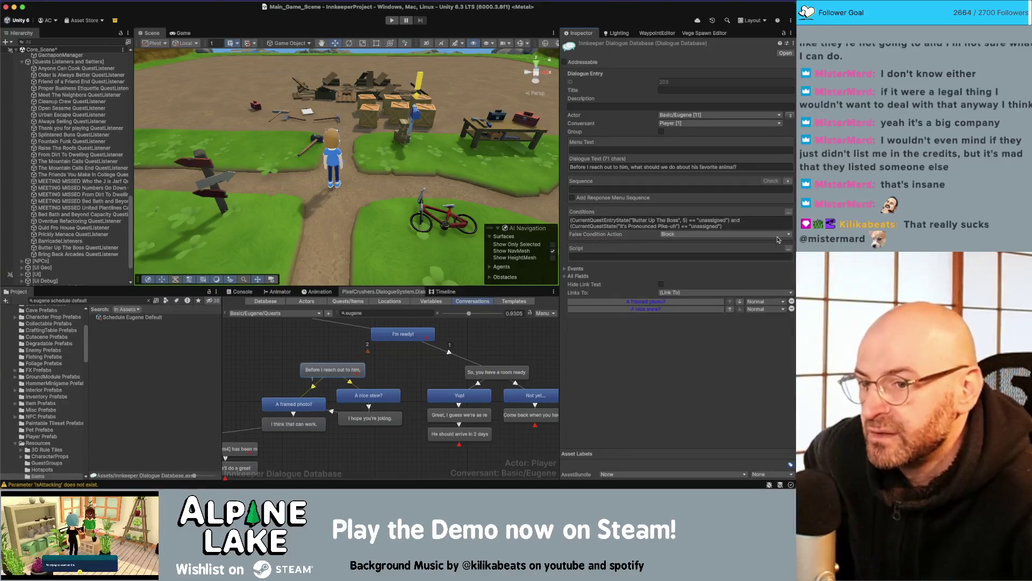
{"action": "left_click_drag", "start_coordinate": [333, 363], "coordinate": [337, 361]}
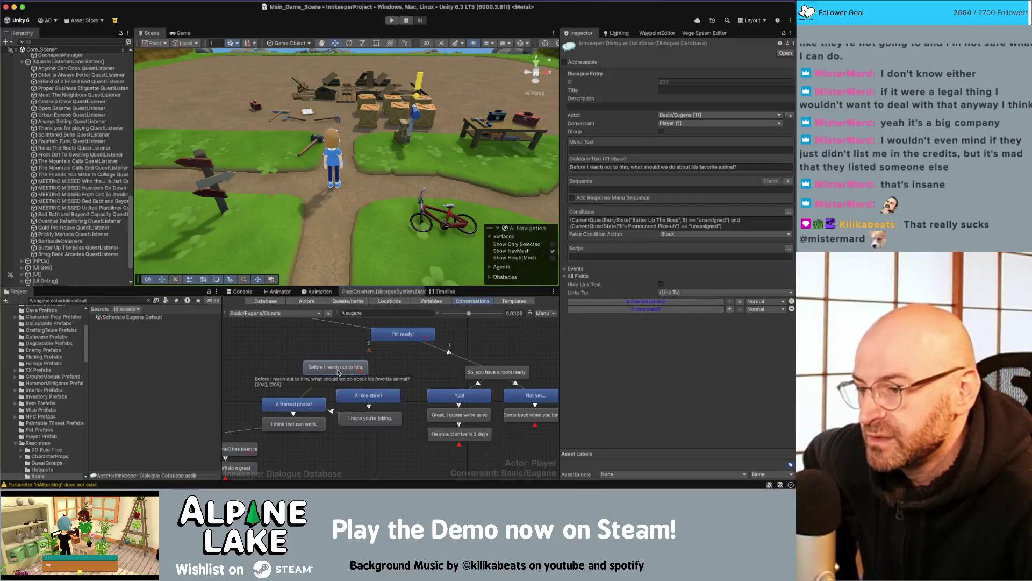
- Keep the priority of the I'm ready! to 'Before I reach out' link at Normal
{"action": "left_click", "coordinate": [407, 358]}
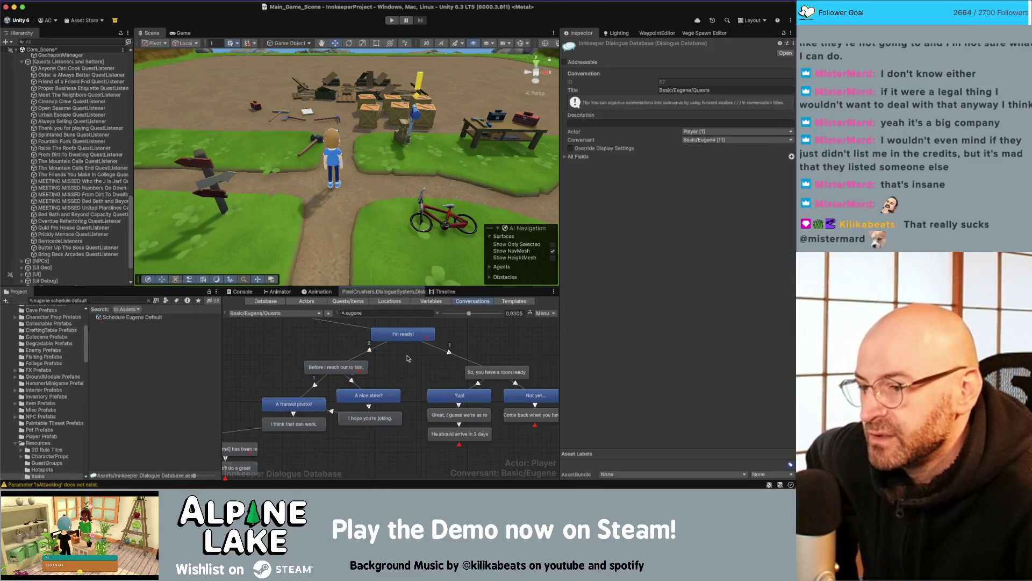
{"action": "left_click", "coordinate": [370, 352]}
{"action": "left_click", "coordinate": [692, 82]}
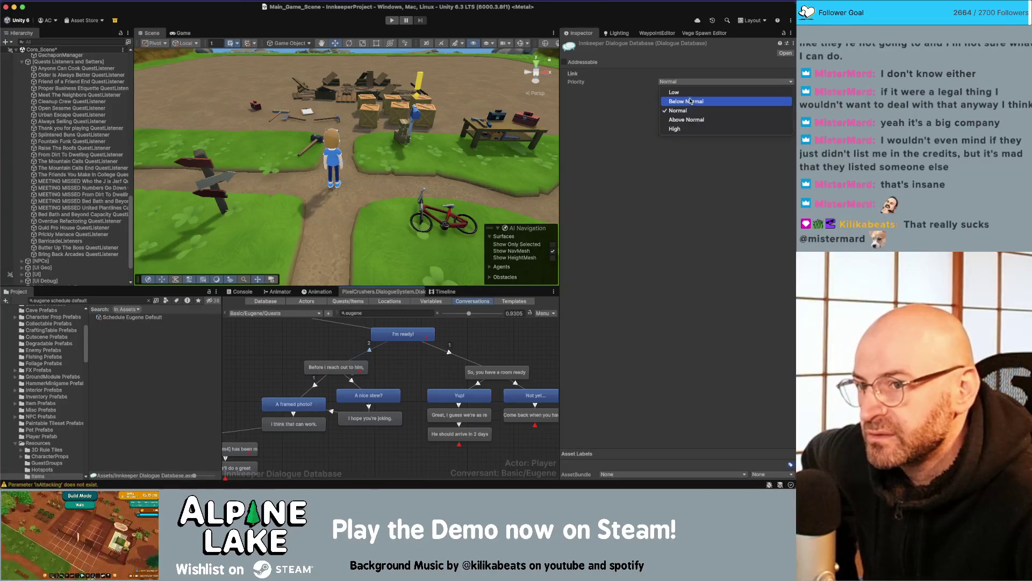
{"action": "left_click", "coordinate": [672, 125]}
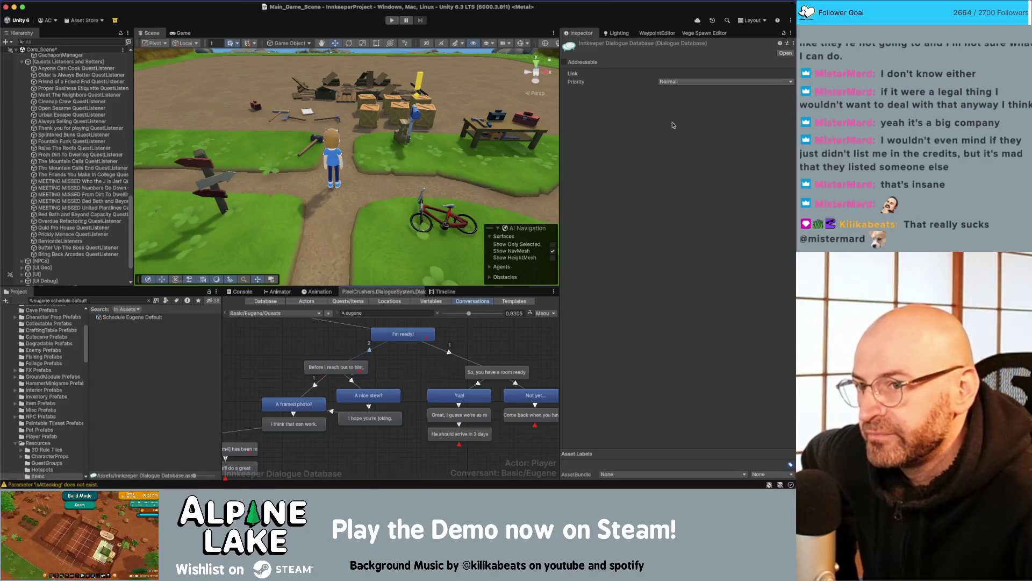
{"action": "left_click", "coordinate": [311, 335]}
- Delete the trailing ' and' plus the Pike-Ur quest-state clause from I'm ready! conditions
{"action": "left_click", "coordinate": [401, 337]}
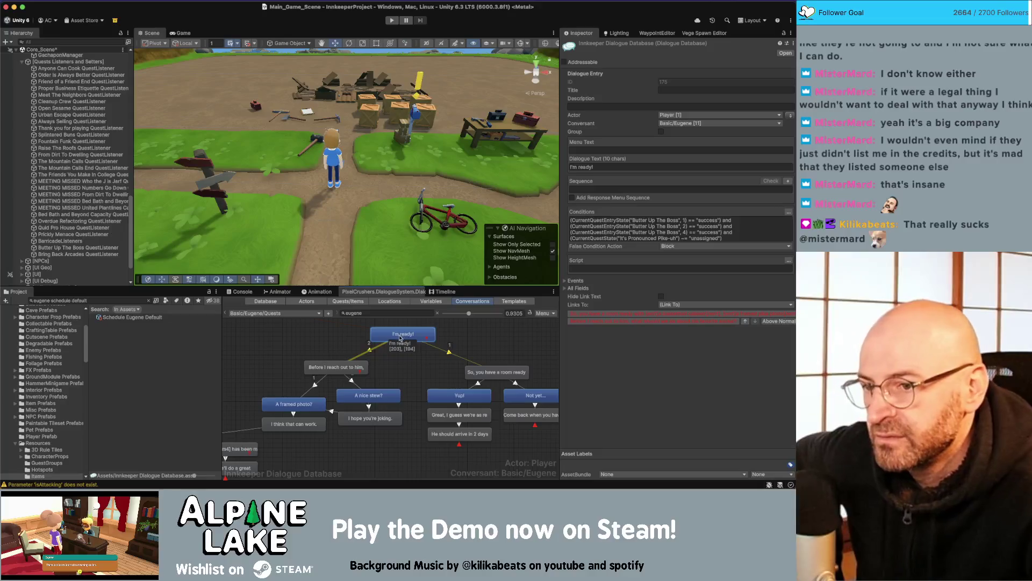
{"action": "left_click", "coordinate": [347, 368]}
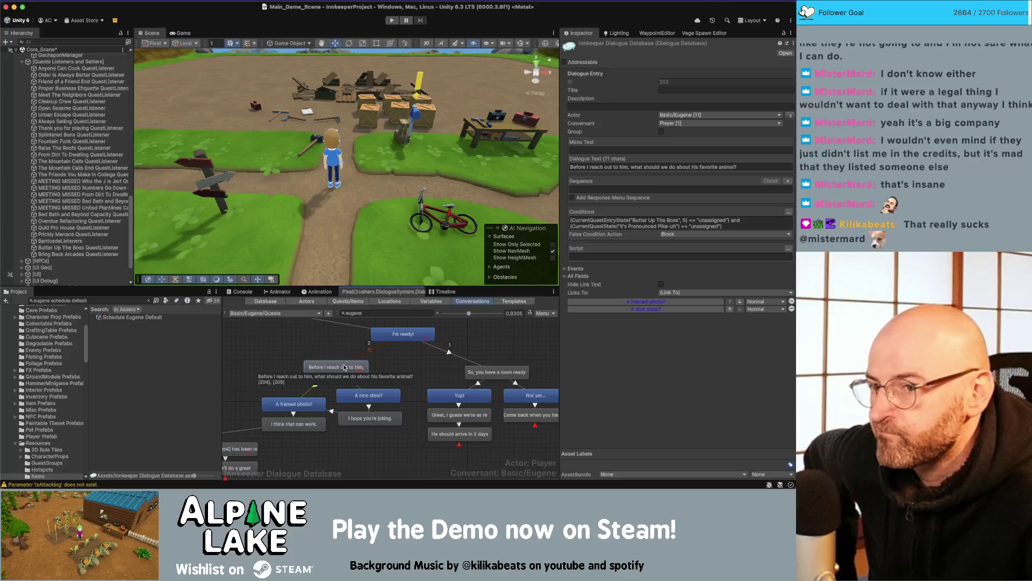
{"action": "left_click", "coordinate": [395, 332]}
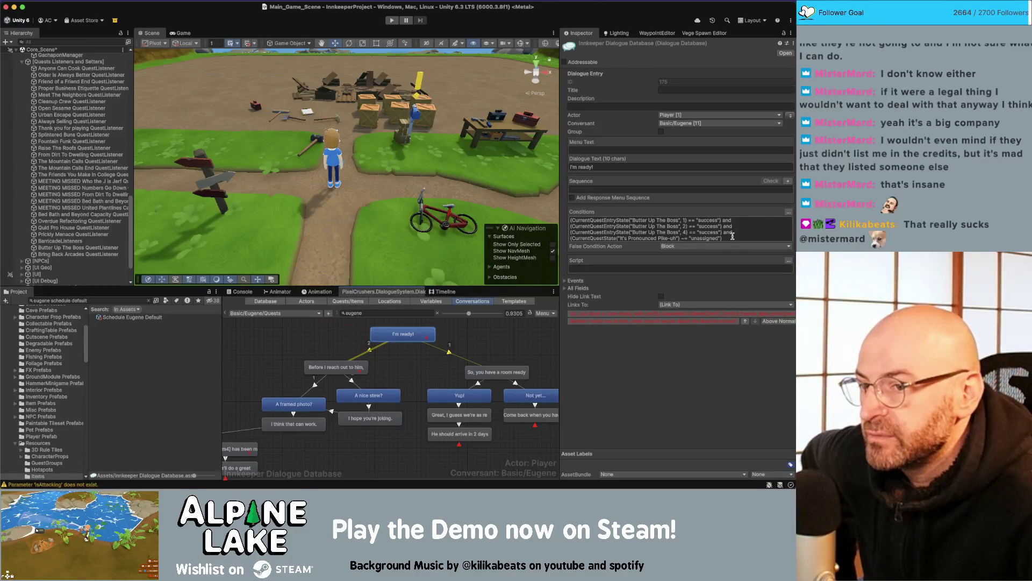
{"action": "left_click", "coordinate": [733, 235]}
{"action": "left_click_drag", "start_coordinate": [723, 232], "coordinate": [727, 237]}
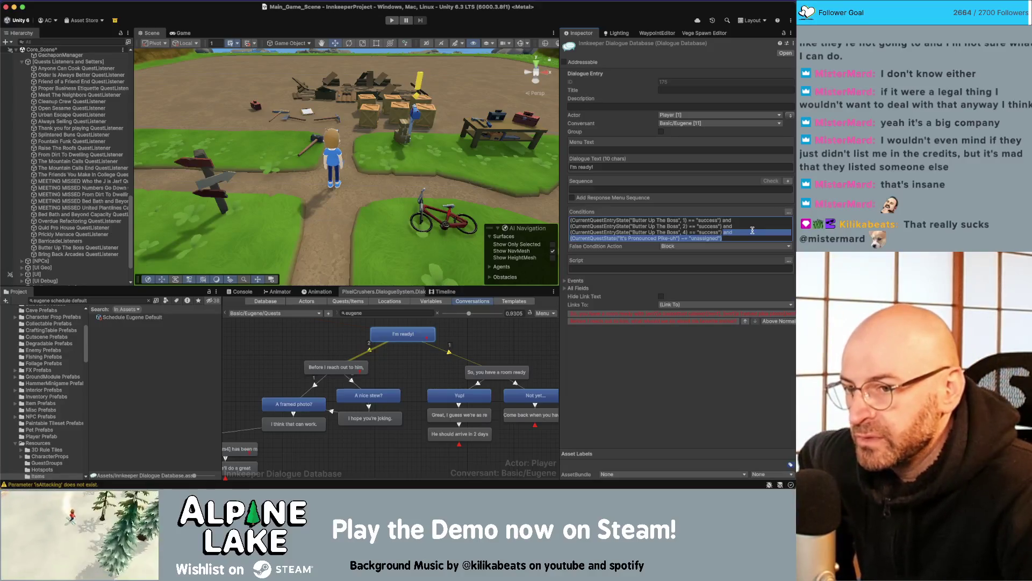
{"action": "key", "text": "BackSpace"}
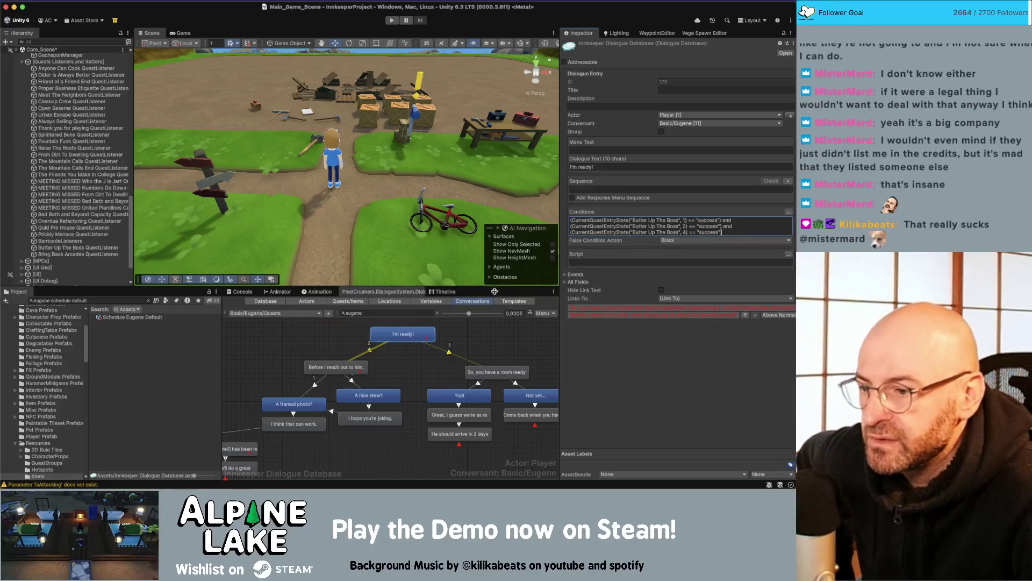
{"action": "left_click", "coordinate": [328, 345]}
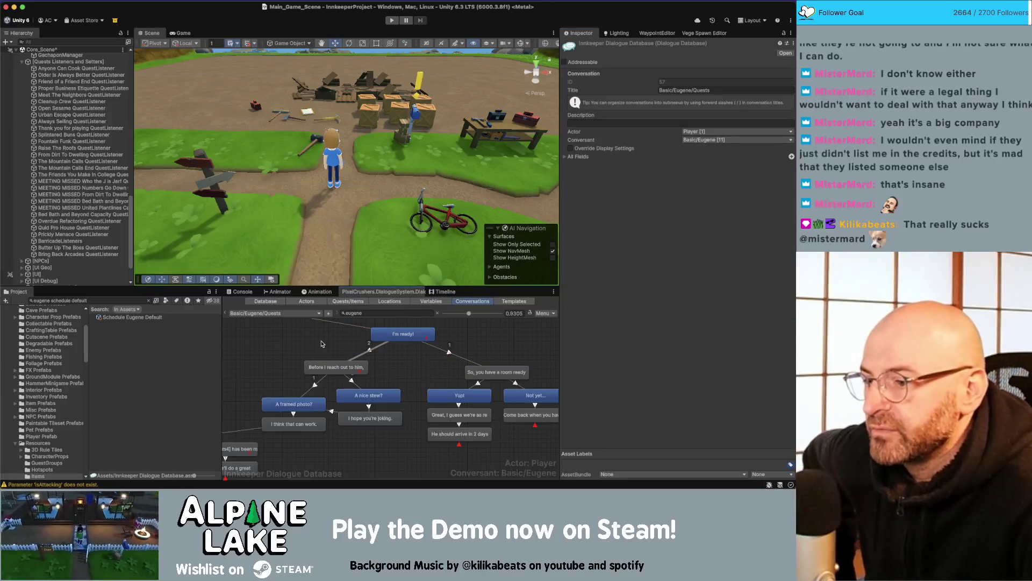
- Box-select 'A framed photo?' and 'I think that can work.' and move them slightly down
{"action": "mouse_move", "coordinate": [325, 347]}
{"action": "left_mouse_down"}
{"action": "mouse_move", "coordinate": [367, 346]}
{"action": "mouse_move", "coordinate": [382, 380]}
{"action": "left_mouse_up"}
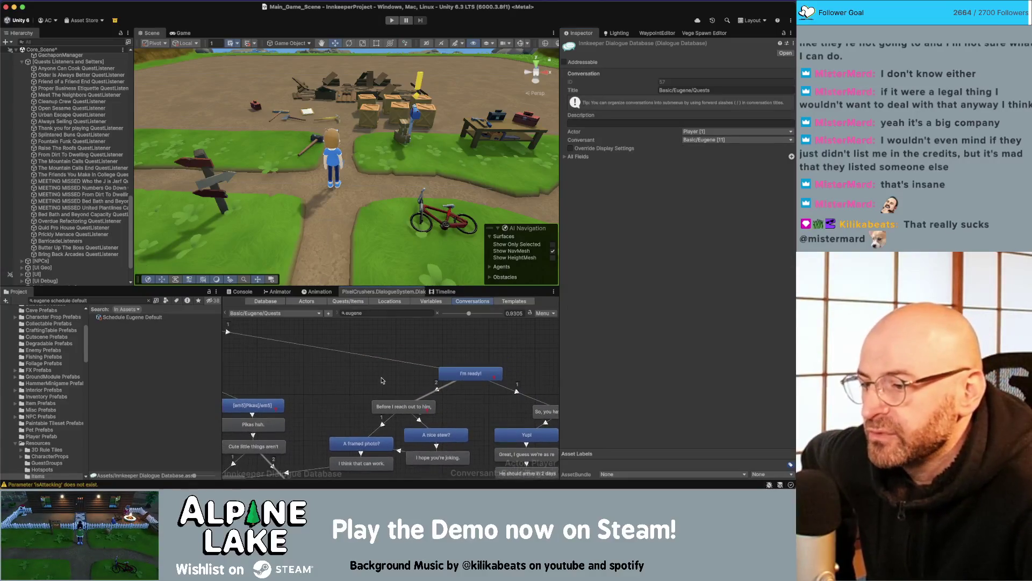
{"action": "left_click_drag", "start_coordinate": [354, 341], "coordinate": [429, 368]}
{"action": "left_click", "coordinate": [435, 391]}
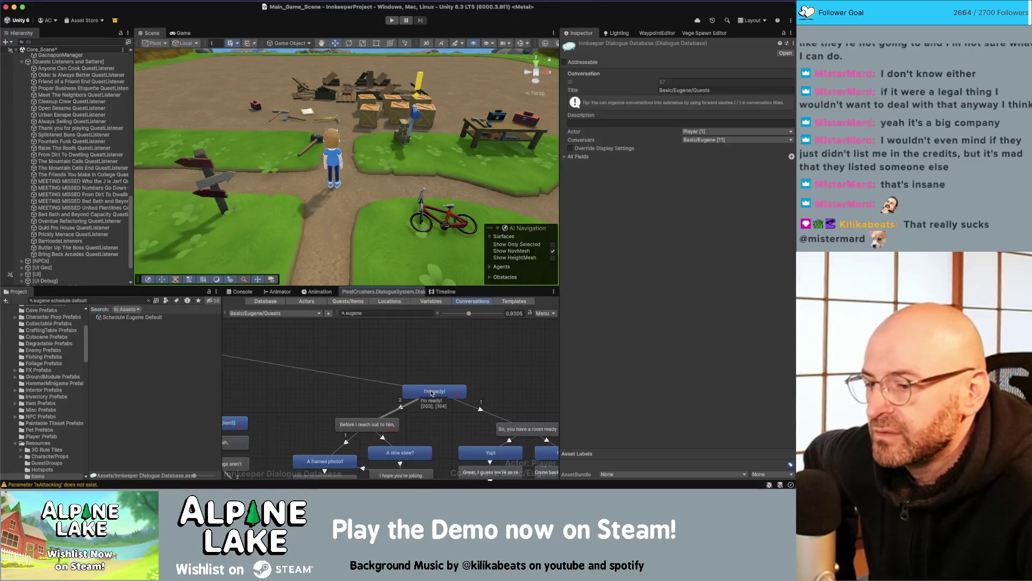
{"action": "scroll", "coordinate": [345, 369], "scroll_direction": "down", "scroll_amount": 1}
{"action": "scroll", "coordinate": [345, 370], "scroll_direction": "down", "scroll_amount": 1}
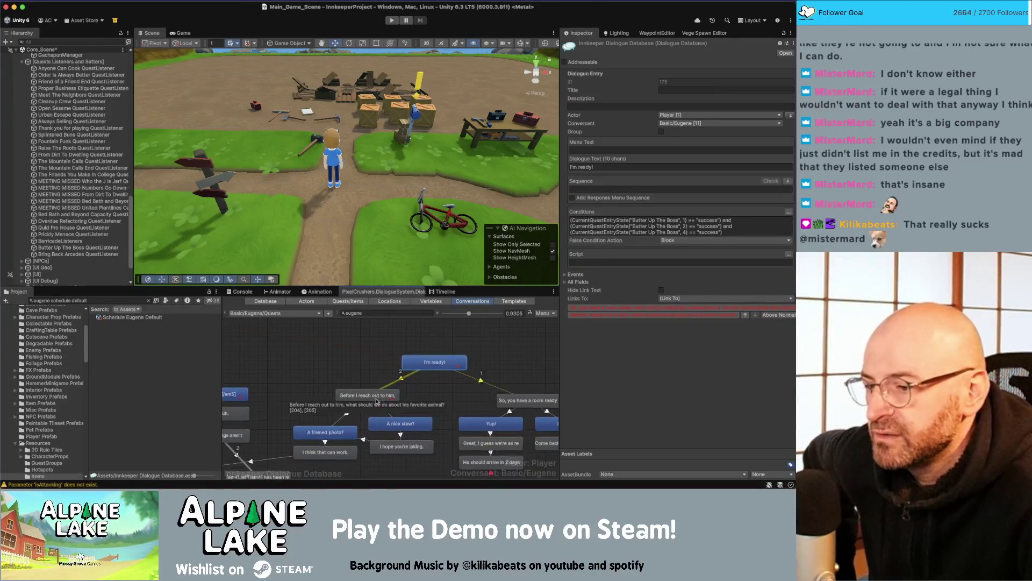
{"action": "left_click", "coordinate": [370, 395]}
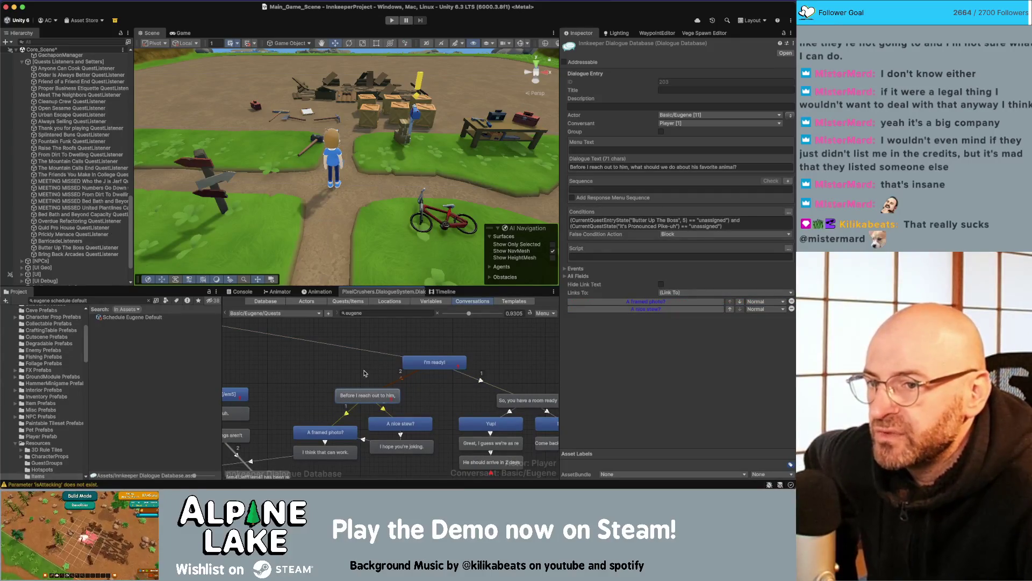
{"action": "scroll", "coordinate": [339, 379], "scroll_direction": "left", "scroll_amount": 3}
{"action": "scroll", "coordinate": [339, 379], "scroll_direction": "down", "scroll_amount": 2}
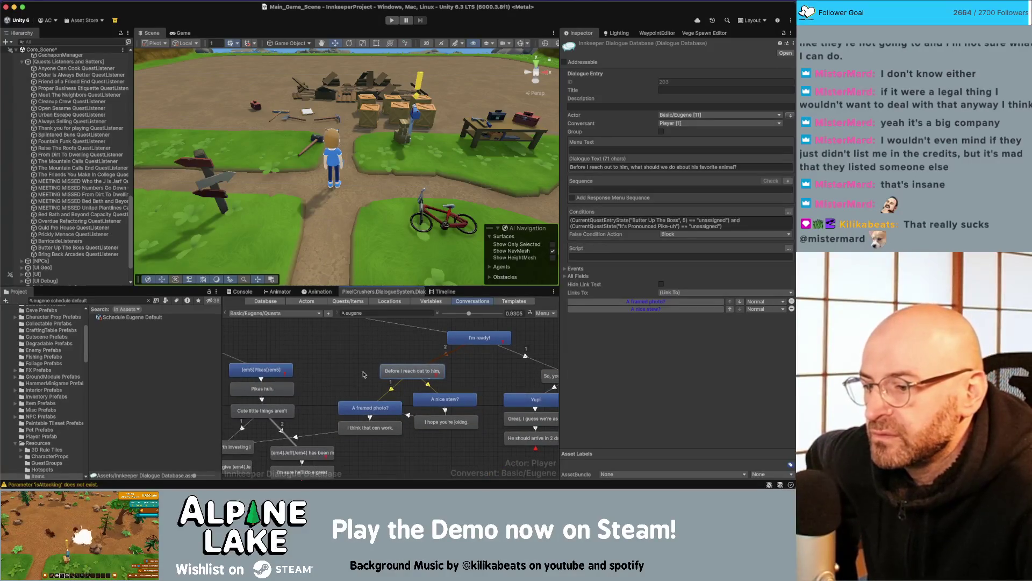
{"action": "scroll", "coordinate": [369, 376], "scroll_direction": "down", "scroll_amount": 2}
{"action": "scroll", "coordinate": [369, 376], "scroll_direction": "left", "scroll_amount": 2}
{"action": "left_click_drag", "start_coordinate": [369, 376], "coordinate": [420, 437]}
{"action": "left_click_drag", "start_coordinate": [405, 395], "coordinate": [405, 399]}
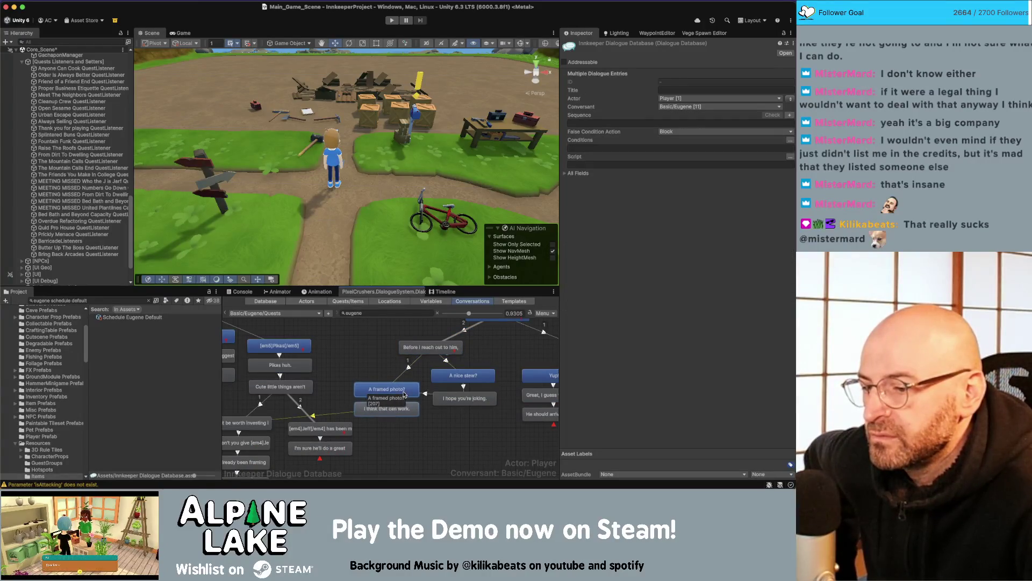
- Review the nearby link, the 'I hope you're joking.' entry and the 'Before I reach out' entry
{"action": "left_click", "coordinate": [446, 360]}
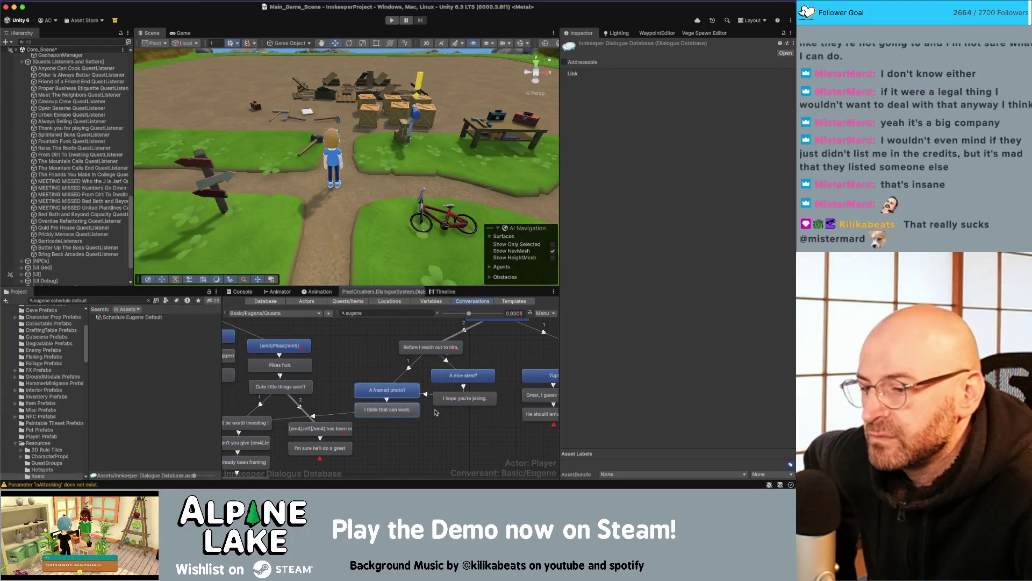
{"action": "left_click", "coordinate": [455, 382]}
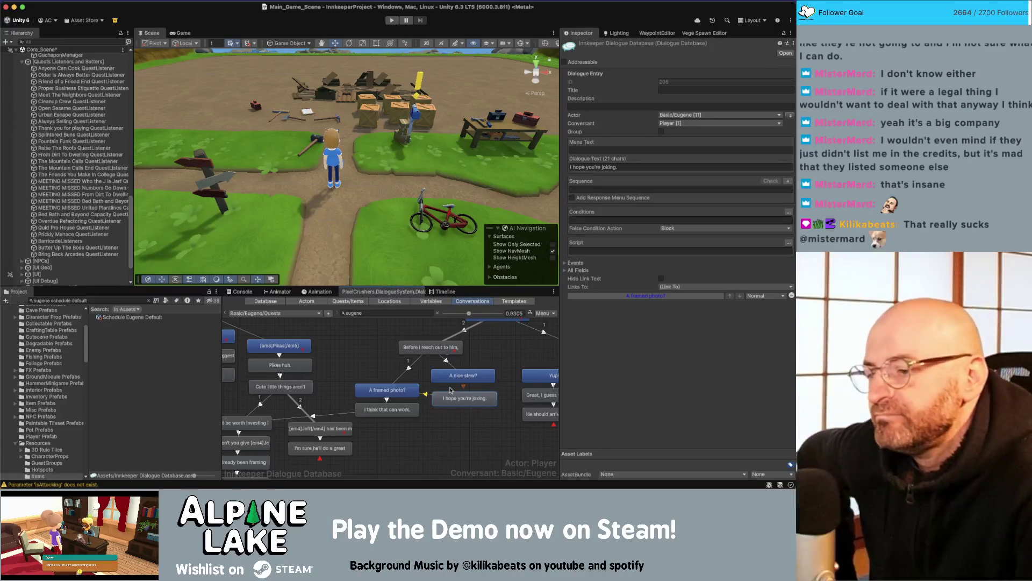
{"action": "left_click", "coordinate": [419, 347]}
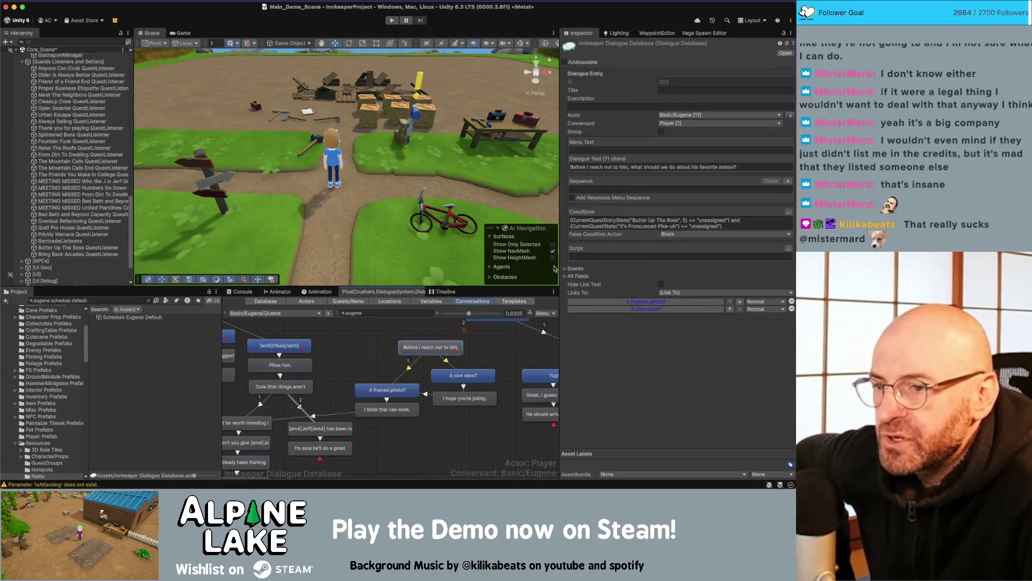
{"action": "left_click", "coordinate": [635, 168]}
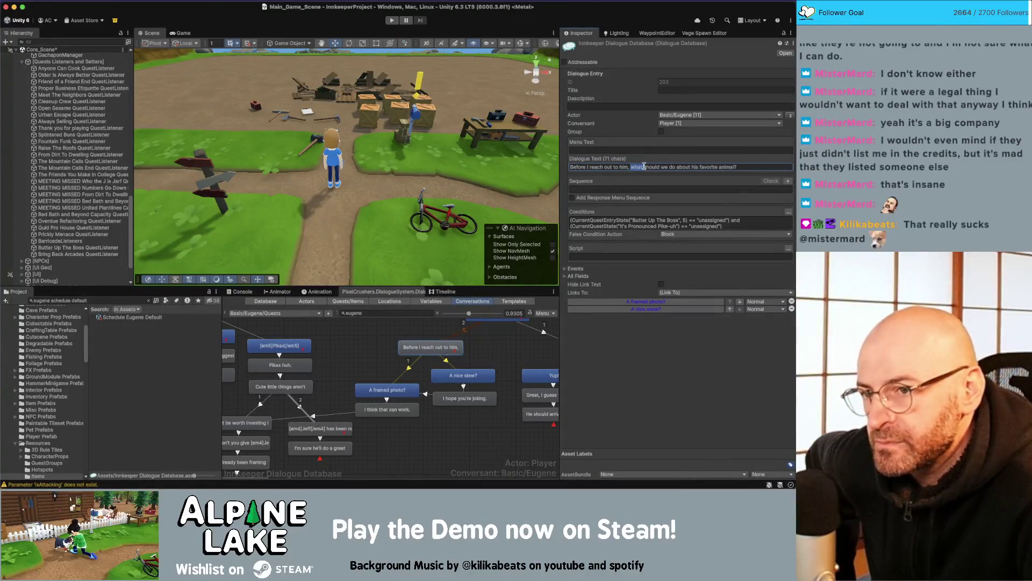
{"action": "left_click", "coordinate": [487, 432]}
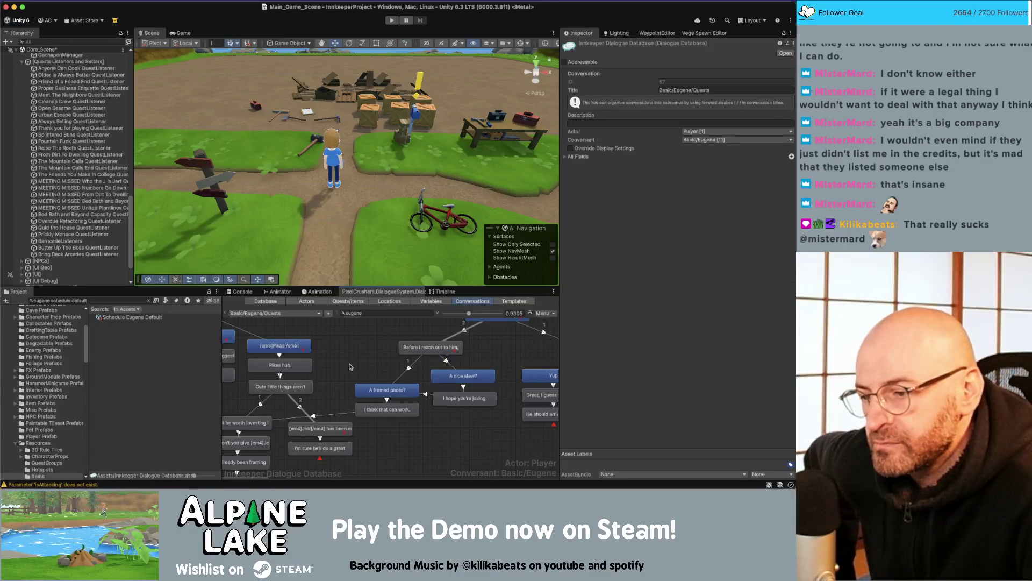
- Check the 'A framed photo?' and 'I think that can work.' entries
{"action": "left_click", "coordinate": [372, 391]}
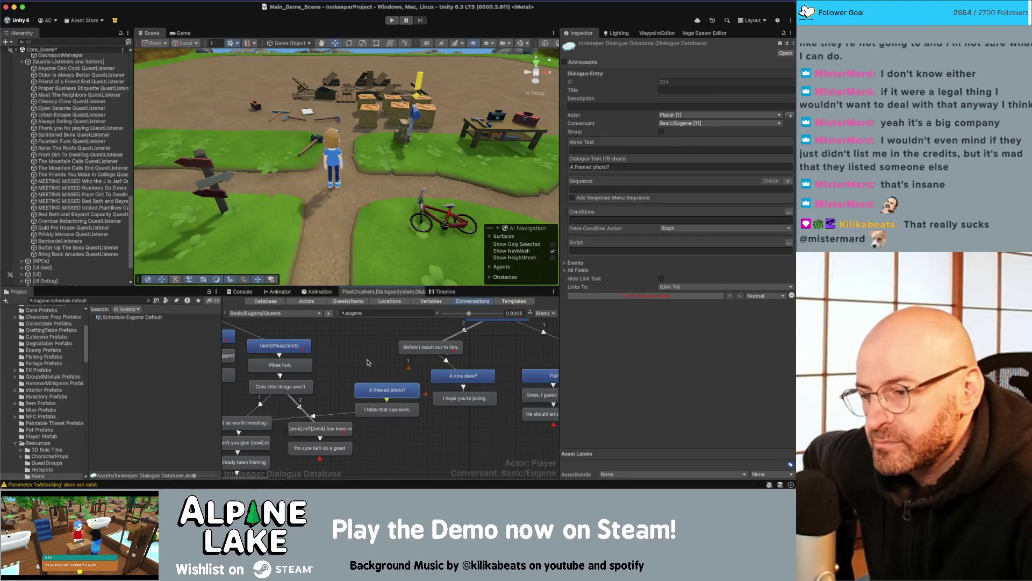
{"action": "left_click", "coordinate": [369, 363]}
{"action": "left_click", "coordinate": [384, 413]}
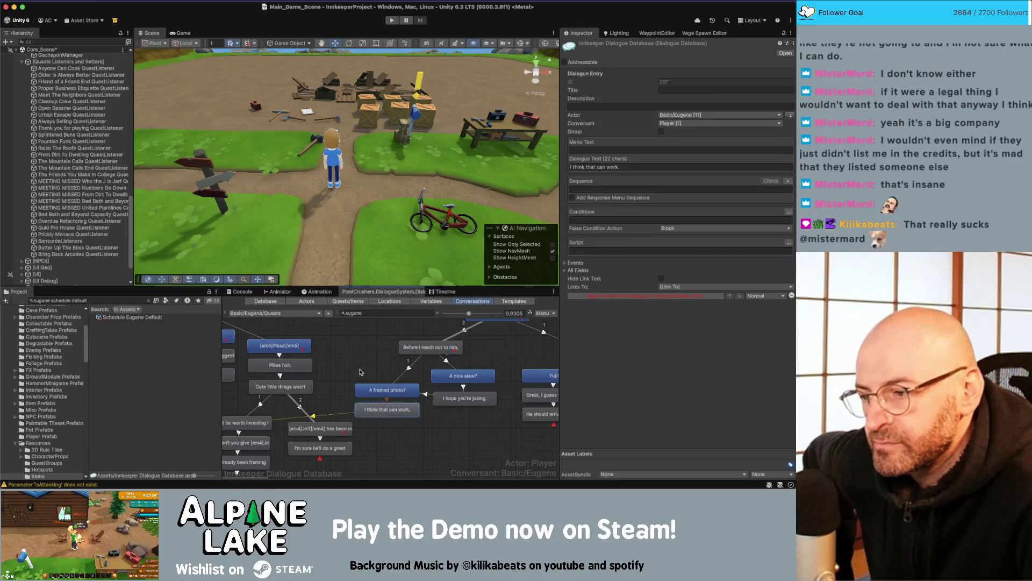
{"action": "left_click_drag", "start_coordinate": [362, 371], "coordinate": [411, 362]}
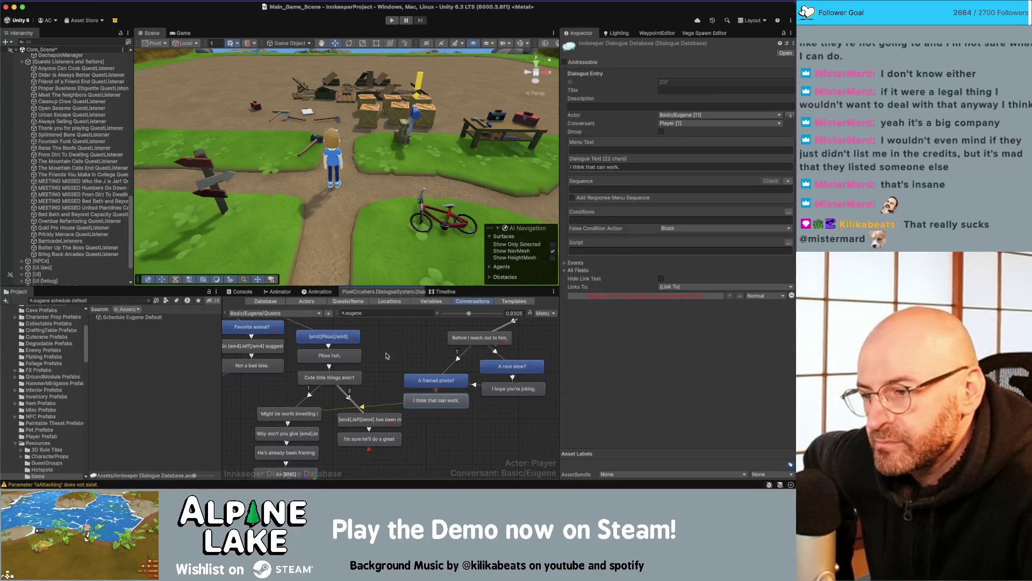
- Check Eugene's cute-little-things reply, the worth-investing reply and the END entry's script
{"action": "scroll", "coordinate": [389, 358], "scroll_direction": "up", "scroll_amount": 3}
{"action": "left_click", "coordinate": [353, 414]}
{"action": "left_click", "coordinate": [316, 450]}
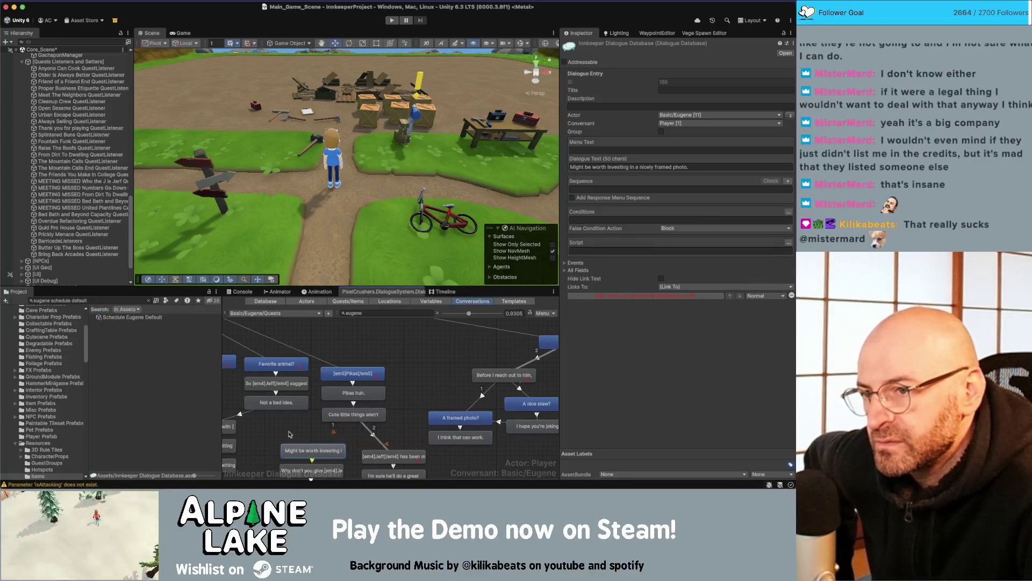
{"action": "scroll", "coordinate": [376, 446], "scroll_direction": "down", "scroll_amount": 4}
{"action": "scroll", "coordinate": [387, 452], "scroll_direction": "down", "scroll_amount": 2}
{"action": "left_click", "coordinate": [356, 430]}
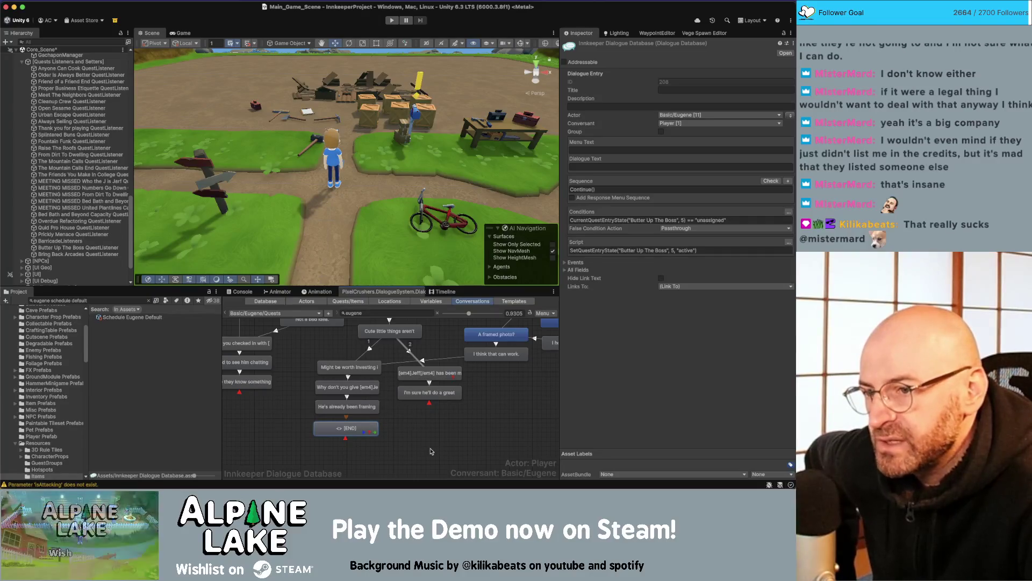
{"action": "scroll", "coordinate": [465, 437], "scroll_direction": "right", "scroll_amount": 3}
{"action": "scroll", "coordinate": [464, 436], "scroll_direction": "up", "scroll_amount": 2}
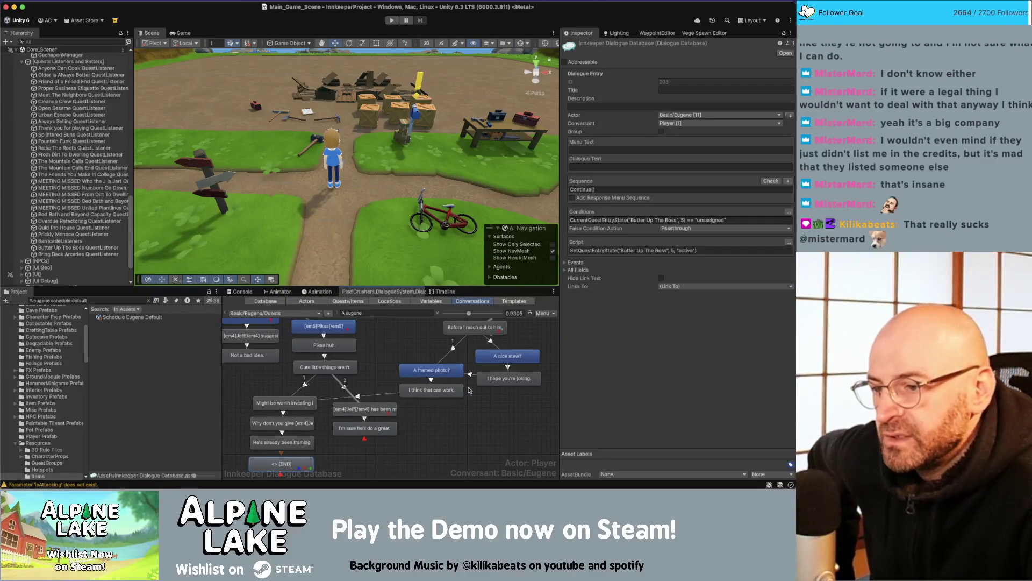
{"action": "scroll", "coordinate": [463, 428], "scroll_direction": "right", "scroll_amount": 4}
{"action": "scroll", "coordinate": [463, 427], "scroll_direction": "up", "scroll_amount": 3}
{"action": "left_click", "coordinate": [432, 395]}
- Drag the I'm ready! node slightly up and to the right
{"action": "left_click", "coordinate": [391, 395]}
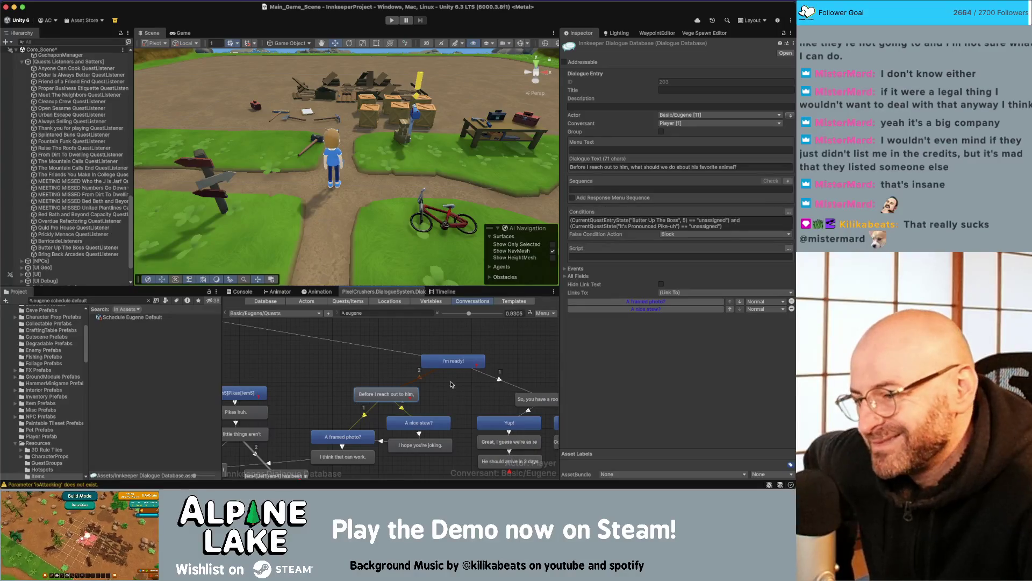
{"action": "left_click", "coordinate": [469, 391]}
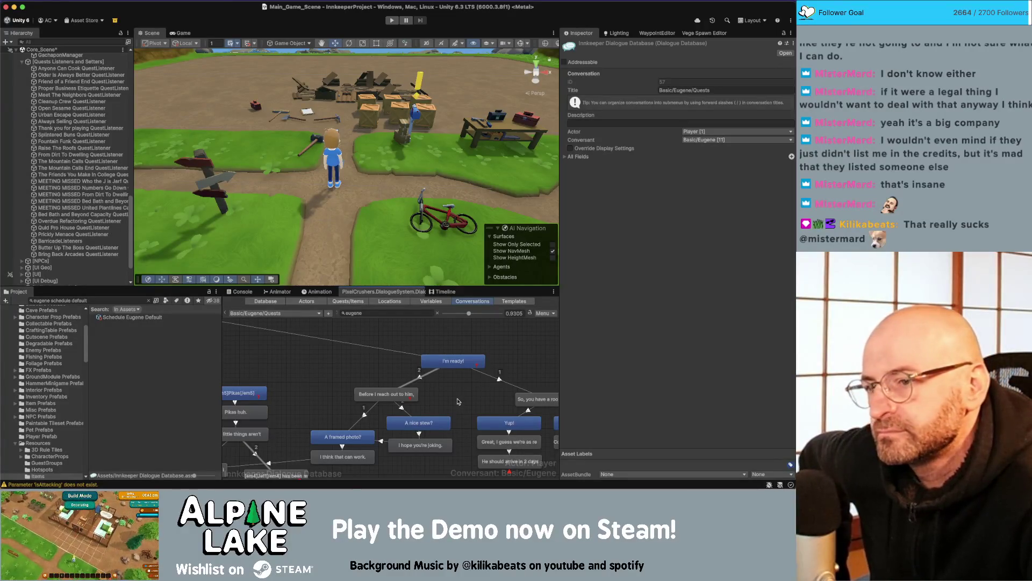
{"action": "left_click_drag", "start_coordinate": [461, 365], "coordinate": [468, 362]}
{"action": "left_click", "coordinate": [458, 386]}
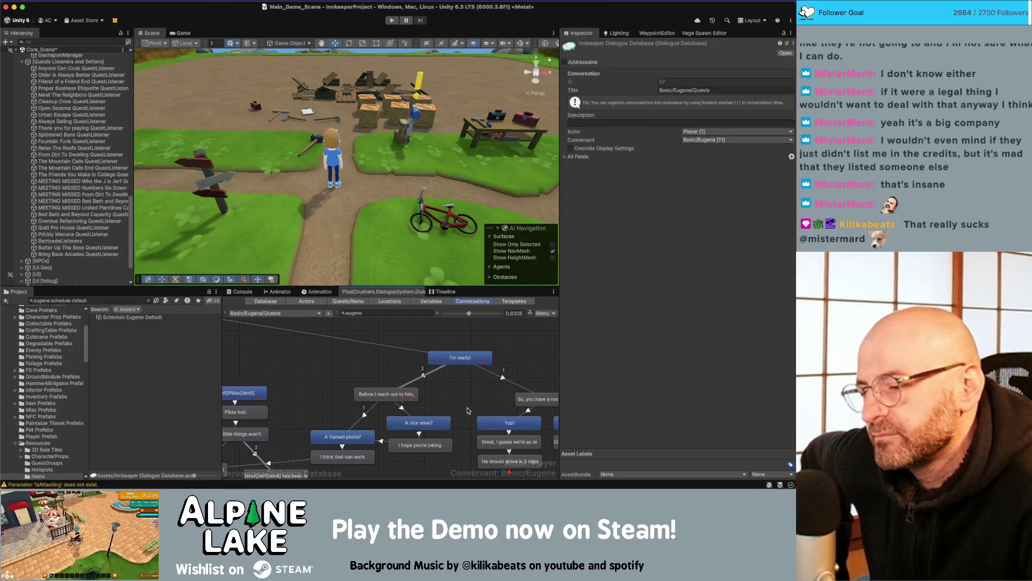
{"action": "left_click", "coordinate": [405, 395]}
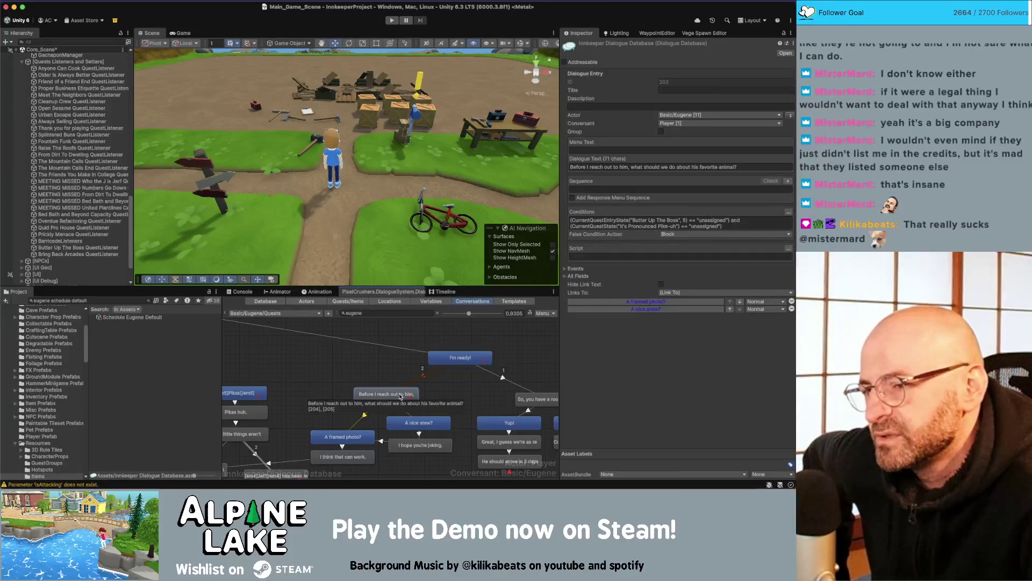